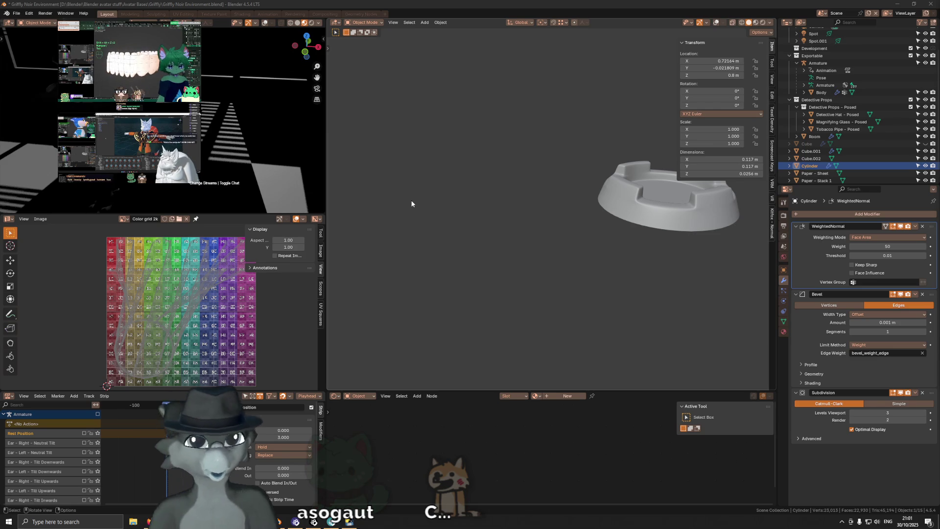
Toggle the lamp shade's Bevel modifier viewport display off and back on while orbiting to compare.
{"action": "middle_click_drag", "start_coordinate": [447, 204], "coordinate": [618, 201]}
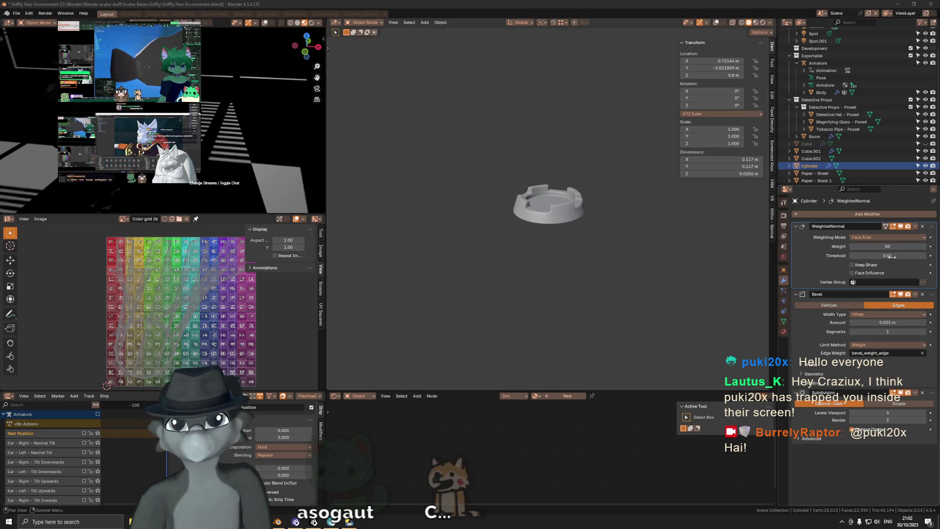
{"action": "left_click", "coordinate": [901, 295]}
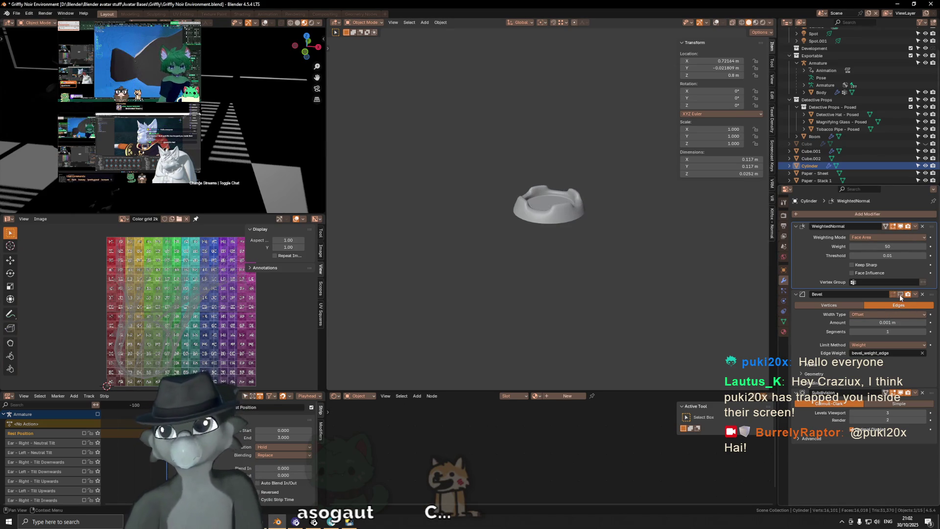
{"action": "left_click", "coordinate": [900, 295]}
{"action": "left_click", "coordinate": [900, 306]}
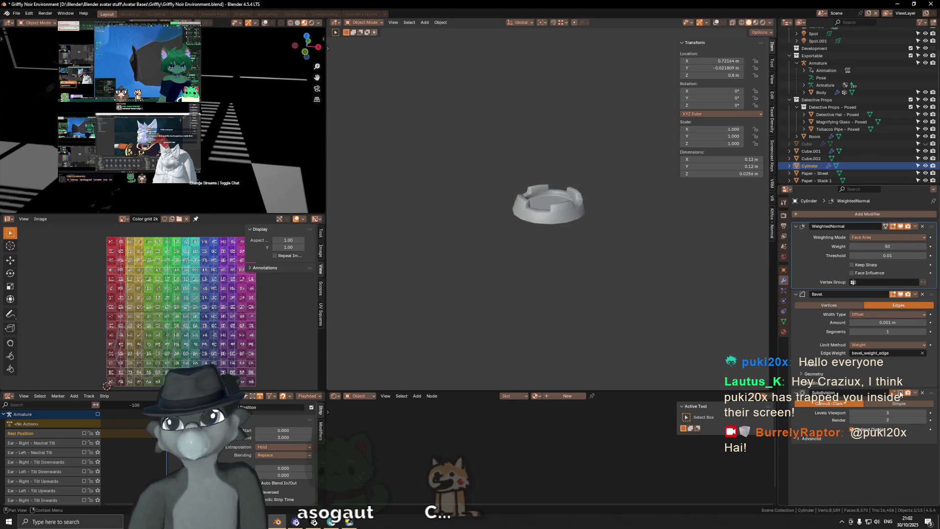
{"action": "middle_click_drag", "start_coordinate": [569, 191], "coordinate": [528, 205]}
{"action": "scroll", "coordinate": [545, 198], "scroll_direction": "up", "scroll_amount": 5}
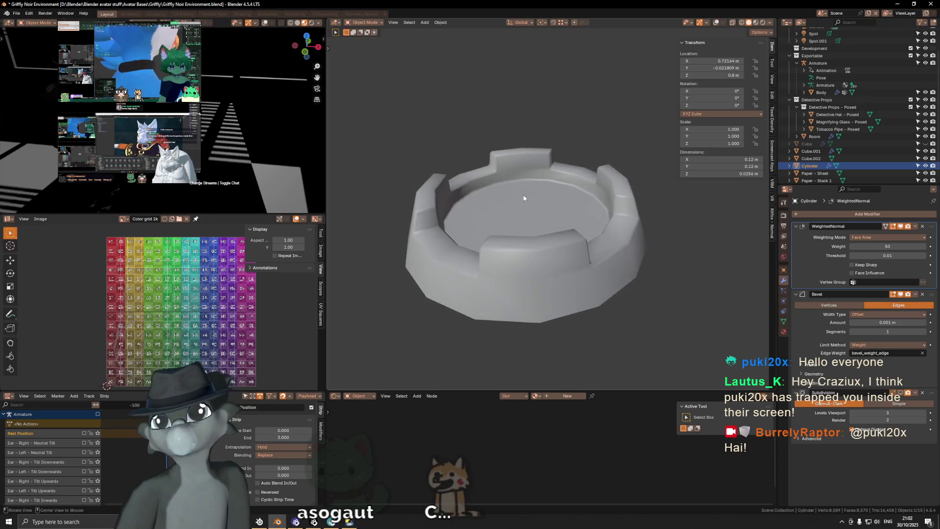
{"action": "mouse_move", "coordinate": [285, 138]}
{"action": "middle_mouse_down"}
{"action": "mouse_move", "coordinate": [268, 147]}
{"action": "mouse_move", "coordinate": [294, 139]}
{"action": "middle_mouse_up"}
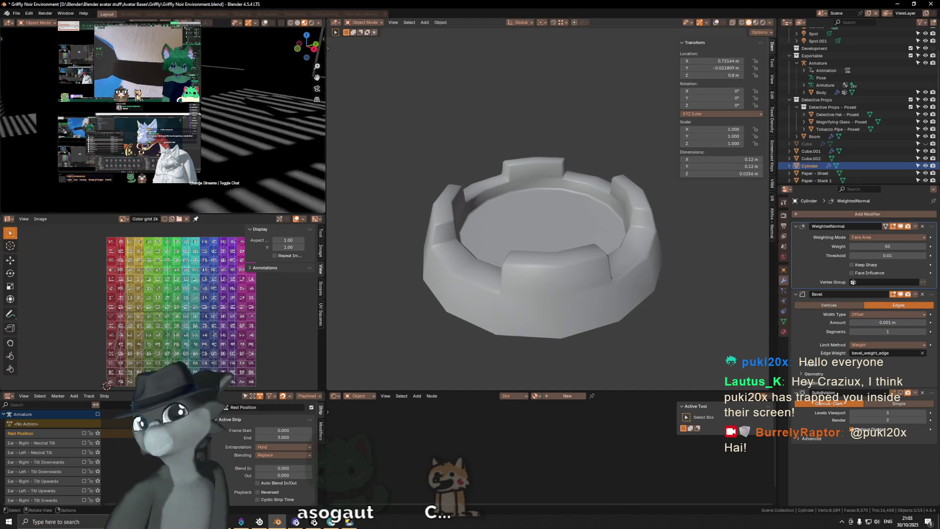
Toggle the Subdivision modifier's viewport display repeatedly to compare, leaving it hidden.
{"action": "left_click", "coordinate": [903, 394]}
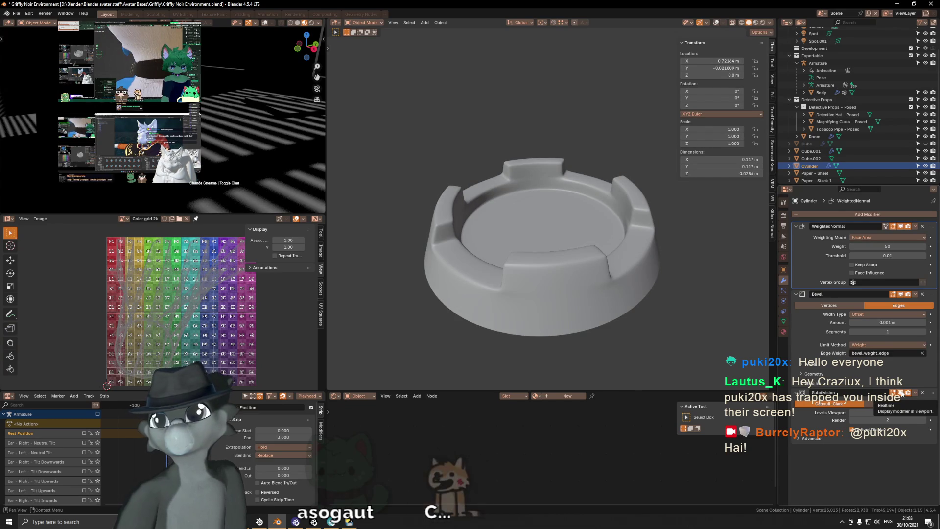
{"action": "left_click", "coordinate": [903, 394]}
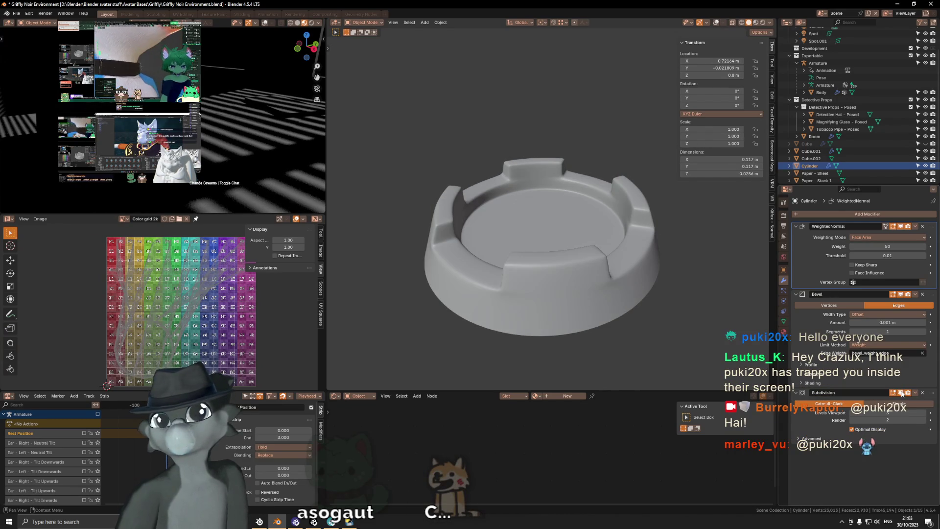
{"action": "left_click", "coordinate": [903, 394]}
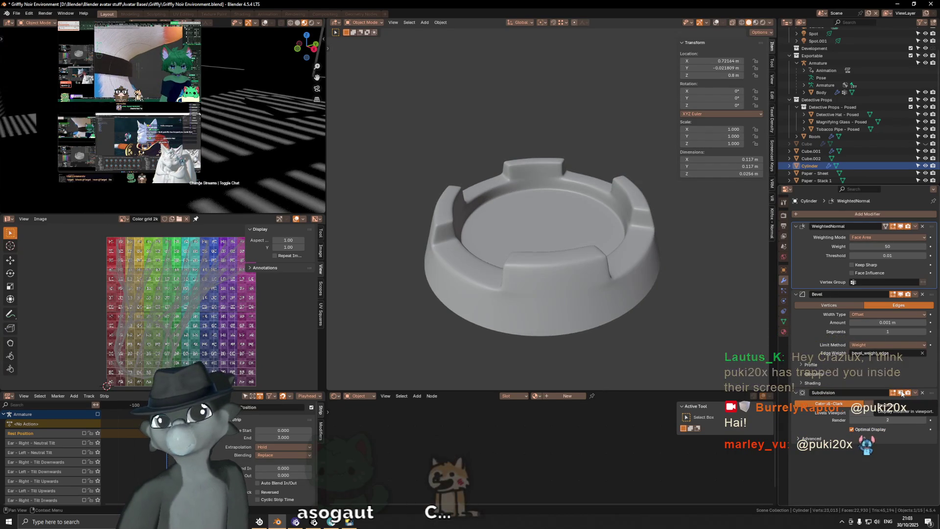
{"action": "left_click", "coordinate": [903, 395]}
{"action": "left_click", "coordinate": [902, 394]}
{"action": "left_click", "coordinate": [902, 394]}
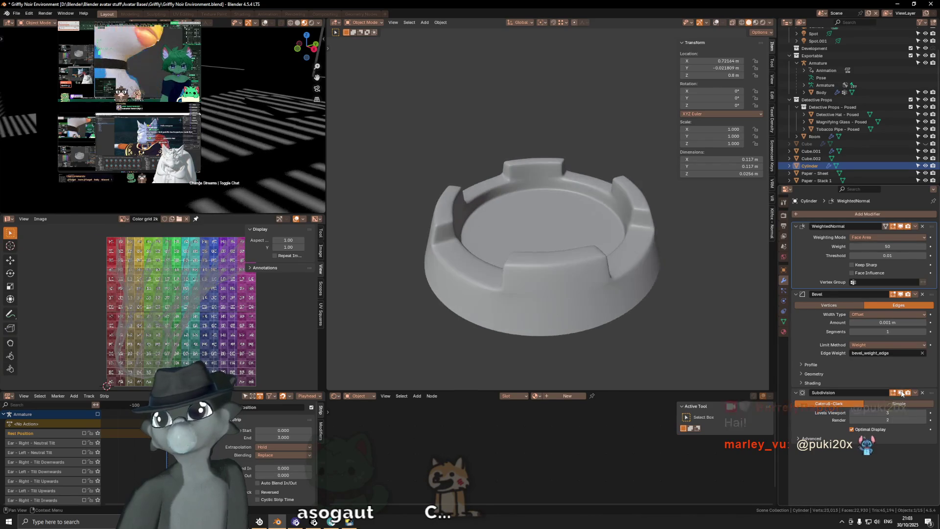
{"action": "left_click", "coordinate": [903, 394]}
{"action": "left_click", "coordinate": [902, 394]}
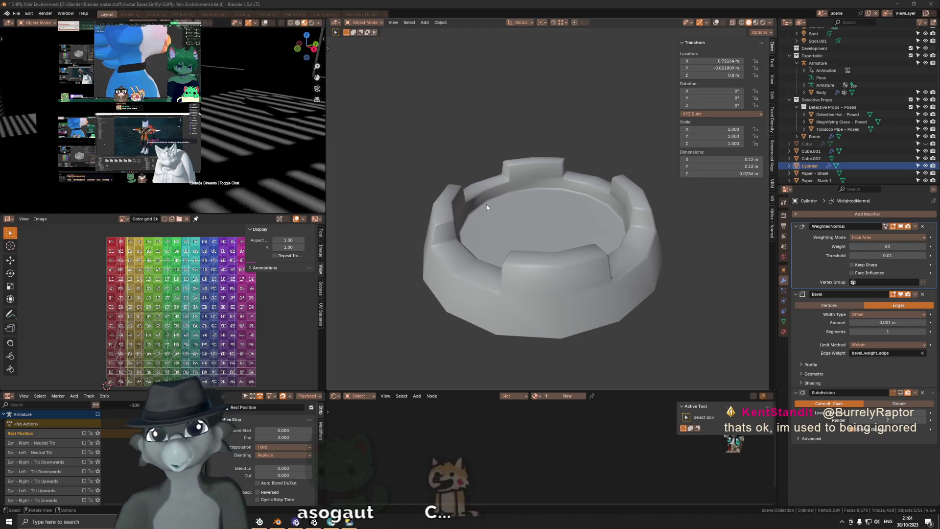
{"action": "scroll", "coordinate": [525, 213], "scroll_direction": "down", "scroll_amount": 2}
{"action": "mouse_move", "coordinate": [525, 209]}
{"action": "middle_mouse_down"}
{"action": "mouse_move", "coordinate": [584, 217]}
{"action": "mouse_move", "coordinate": [549, 216]}
{"action": "middle_mouse_up"}
{"action": "scroll", "coordinate": [555, 217], "scroll_direction": "down", "scroll_amount": 2}
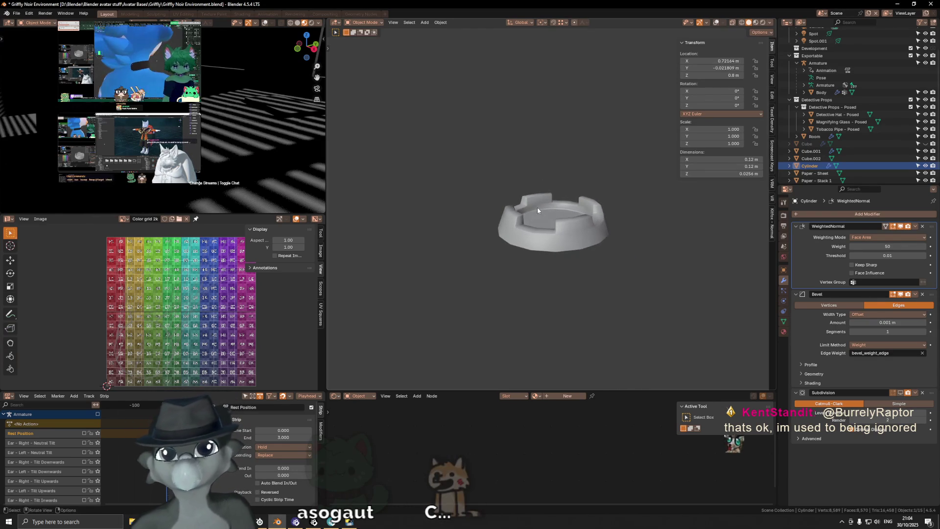
{"action": "scroll", "coordinate": [537, 207], "scroll_direction": "up", "scroll_amount": 1}
{"action": "scroll", "coordinate": [537, 206], "scroll_direction": "up", "scroll_amount": 2}
{"action": "scroll", "coordinate": [537, 206], "scroll_direction": "up", "scroll_amount": 1}
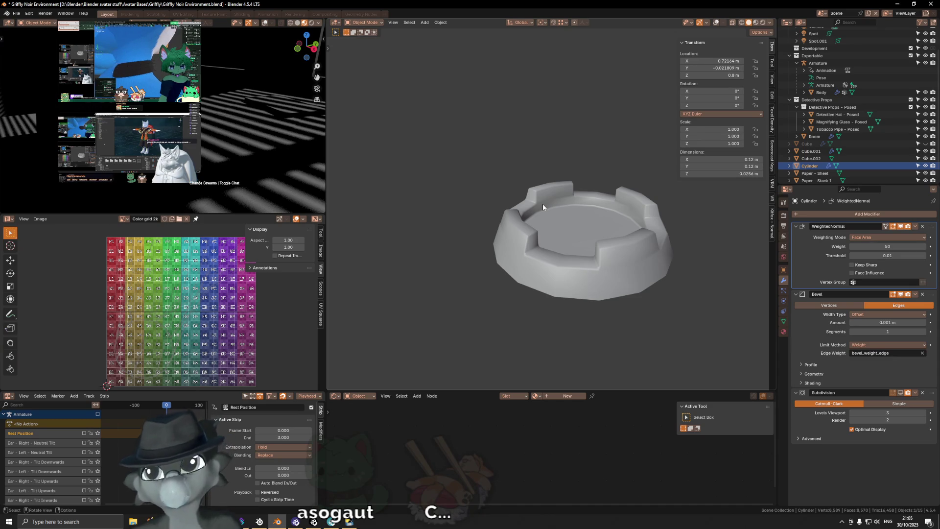
{"action": "mouse_move", "coordinate": [526, 196]}
{"action": "middle_mouse_down"}
{"action": "mouse_move", "coordinate": [586, 210]}
{"action": "mouse_move", "coordinate": [569, 242]}
{"action": "mouse_move", "coordinate": [583, 263]}
{"action": "mouse_move", "coordinate": [546, 251]}
{"action": "mouse_move", "coordinate": [559, 179]}
{"action": "mouse_move", "coordinate": [558, 228]}
{"action": "mouse_move", "coordinate": [553, 215]}
{"action": "middle_mouse_up"}
{"action": "scroll", "coordinate": [565, 264], "scroll_direction": "down", "scroll_amount": 2}
In Edit Mode, Grid Fill the shade's bottom edge loop with Offset 1.
{"action": "key", "text": "Tab"}
{"action": "left_click", "coordinate": [553, 216], "text": "alt"}
{"action": "key", "text": "F3"}
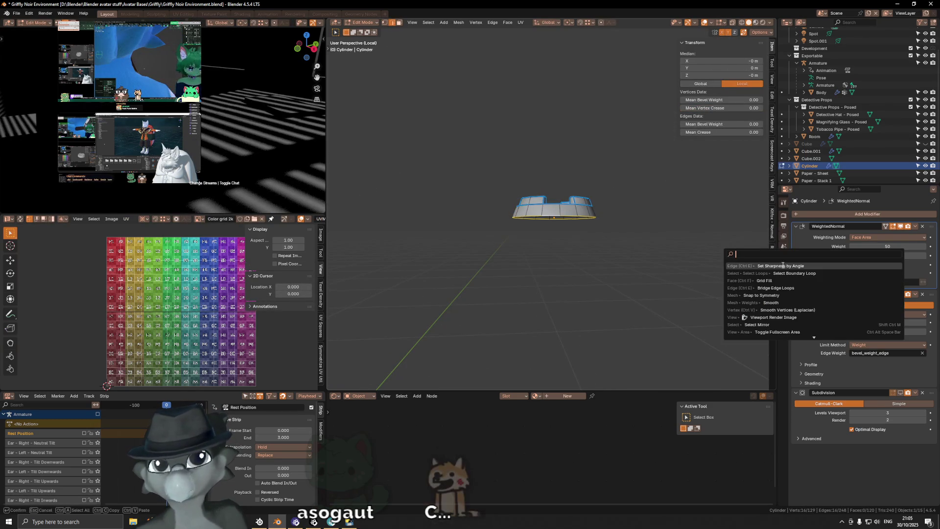
{"action": "left_click", "coordinate": [763, 279]}
{"action": "middle_click_drag", "start_coordinate": [485, 257], "coordinate": [453, 347]}
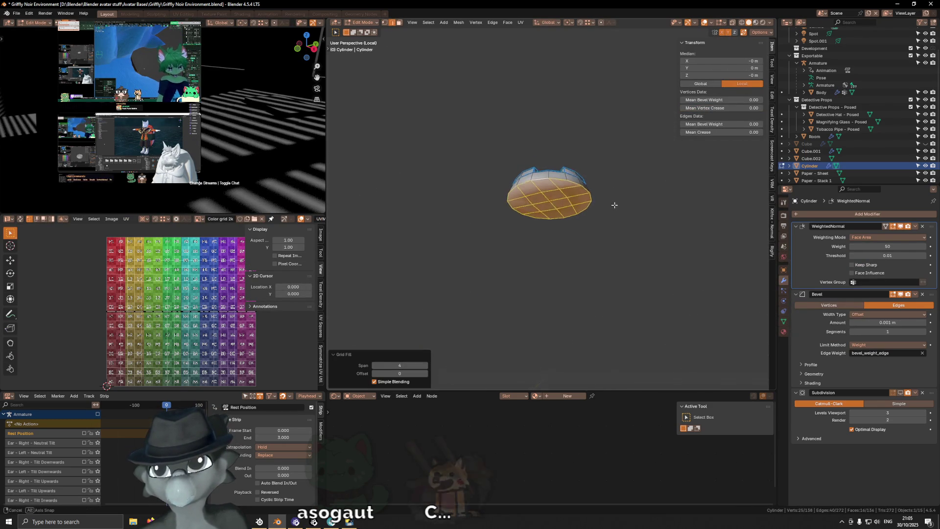
{"action": "left_click", "coordinate": [425, 373]}
Give the shade's bottom edge loops crease 1 and bevel weight 1.
{"action": "mouse_move", "coordinate": [546, 115]}
{"action": "middle_mouse_down"}
{"action": "mouse_move", "coordinate": [520, 172]}
{"action": "mouse_move", "coordinate": [663, 243]}
{"action": "mouse_move", "coordinate": [609, 227]}
{"action": "mouse_move", "coordinate": [602, 132]}
{"action": "middle_mouse_up"}
{"action": "scroll", "coordinate": [609, 226], "scroll_direction": "up", "scroll_amount": 2}
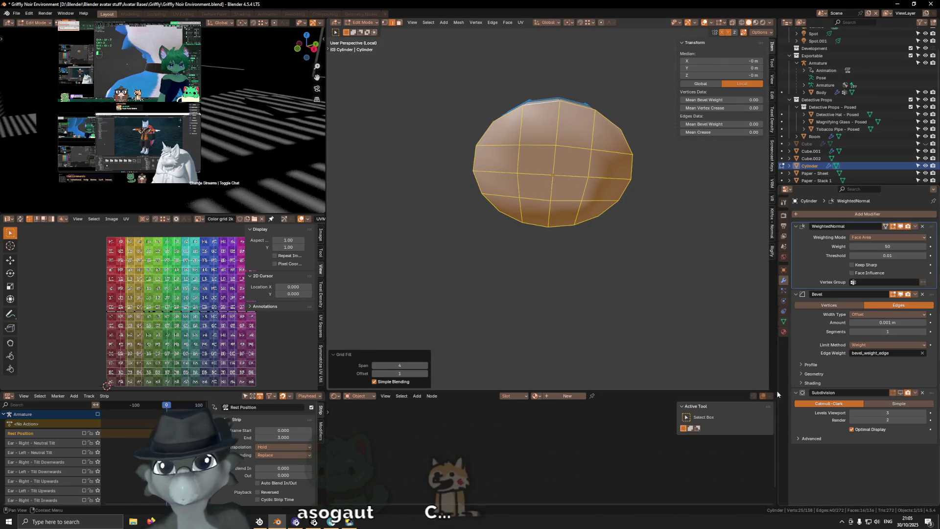
{"action": "mouse_move", "coordinate": [636, 159]}
{"action": "middle_mouse_down"}
{"action": "mouse_move", "coordinate": [588, 199]}
{"action": "mouse_move", "coordinate": [598, 202]}
{"action": "middle_mouse_up"}
{"action": "left_click", "coordinate": [585, 201], "text": "alt"}
{"action": "left_click", "coordinate": [589, 221], "text": "alt+shift"}
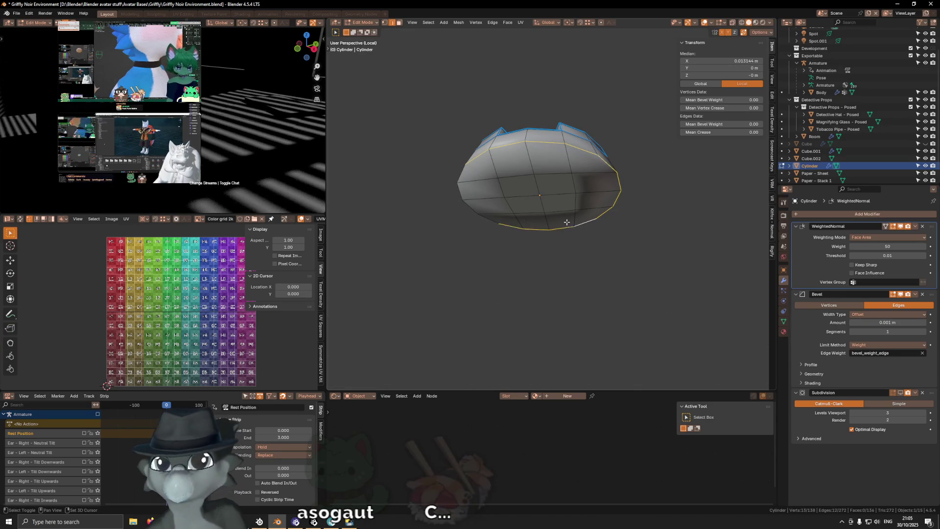
{"action": "mouse_move", "coordinate": [542, 148]}
{"action": "middle_mouse_down"}
{"action": "mouse_move", "coordinate": [666, 214]}
{"action": "mouse_move", "coordinate": [661, 250]}
{"action": "middle_mouse_up"}
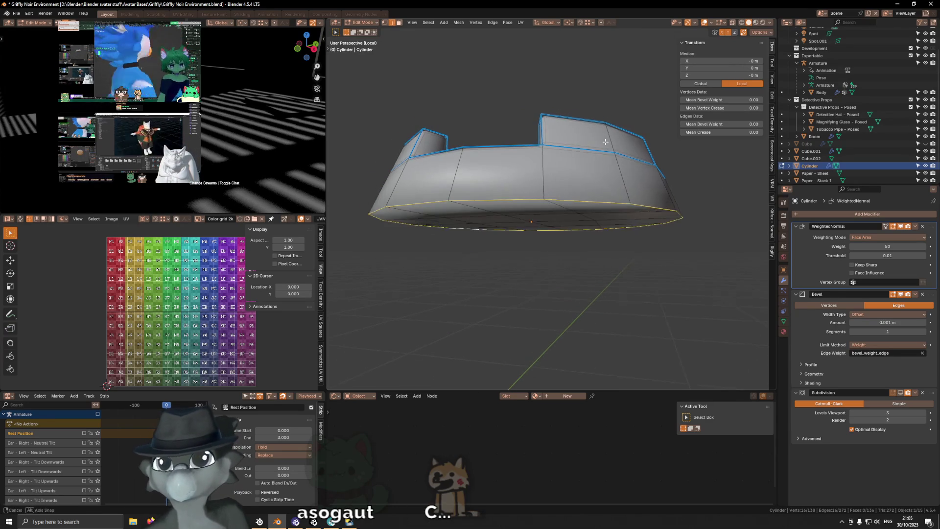
{"action": "mouse_move", "coordinate": [720, 132]}
{"action": "left_mouse_down"}
{"action": "mouse_move", "coordinate": [741, 132]}
{"action": "mouse_move", "coordinate": [741, 123]}
{"action": "left_mouse_up"}
{"action": "key", "text": "shift+alt+z"}
{"action": "scroll", "coordinate": [598, 194], "scroll_direction": "down", "scroll_amount": 5}
Return the shade to Object Mode and frame it from a low side view.
{"action": "middle_click_drag", "start_coordinate": [550, 210], "coordinate": [602, 210]}
{"action": "key", "text": "ctrl+Tab"}
{"action": "left_click", "coordinate": [548, 209]}
{"action": "middle_click_drag", "start_coordinate": [517, 197], "coordinate": [544, 191]}
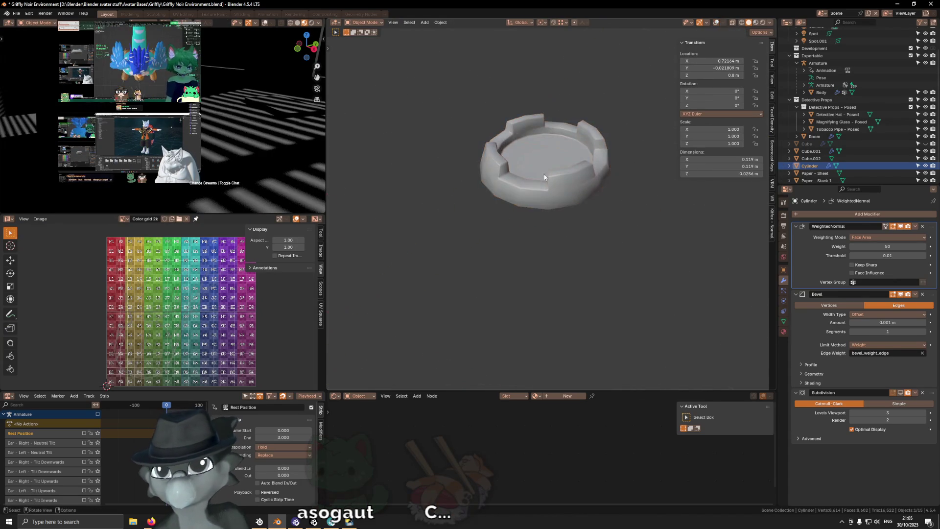
{"action": "key", "text": "KP_Decimal"}
{"action": "mouse_move", "coordinate": [638, 172]}
{"action": "middle_mouse_down"}
{"action": "mouse_move", "coordinate": [579, 208]}
{"action": "mouse_move", "coordinate": [579, 173]}
{"action": "mouse_move", "coordinate": [572, 200]}
{"action": "middle_mouse_up"}
{"action": "scroll", "coordinate": [579, 207], "scroll_direction": "down", "scroll_amount": 3}
{"action": "scroll", "coordinate": [577, 204], "scroll_direction": "down", "scroll_amount": 2}
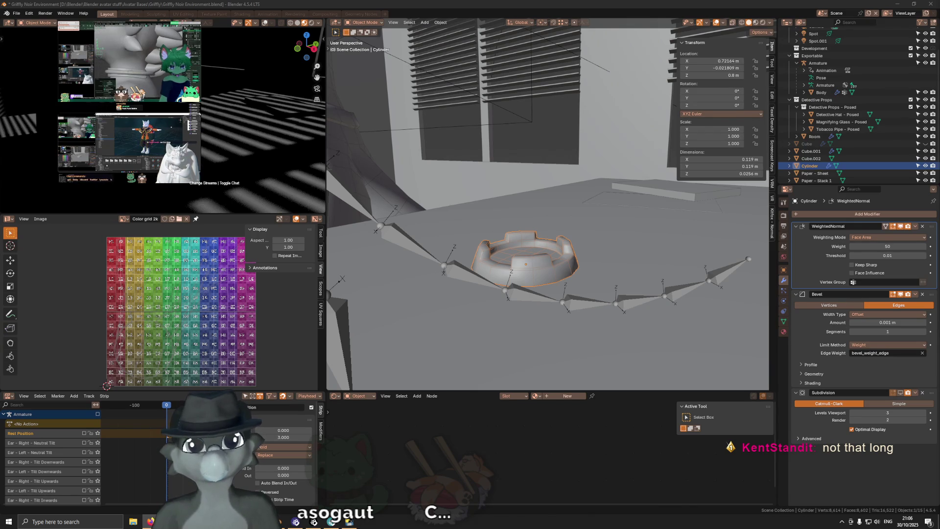
Frame the lamp shade then pull back to face the detective character and desk.
{"action": "middle_click_drag", "start_coordinate": [530, 268], "coordinate": [534, 275]}
{"action": "key", "text": "KP_Decimal"}
{"action": "mouse_move", "coordinate": [560, 178]}
{"action": "middle_mouse_down"}
{"action": "mouse_move", "coordinate": [568, 219]}
{"action": "mouse_move", "coordinate": [489, 206]}
{"action": "middle_mouse_up"}
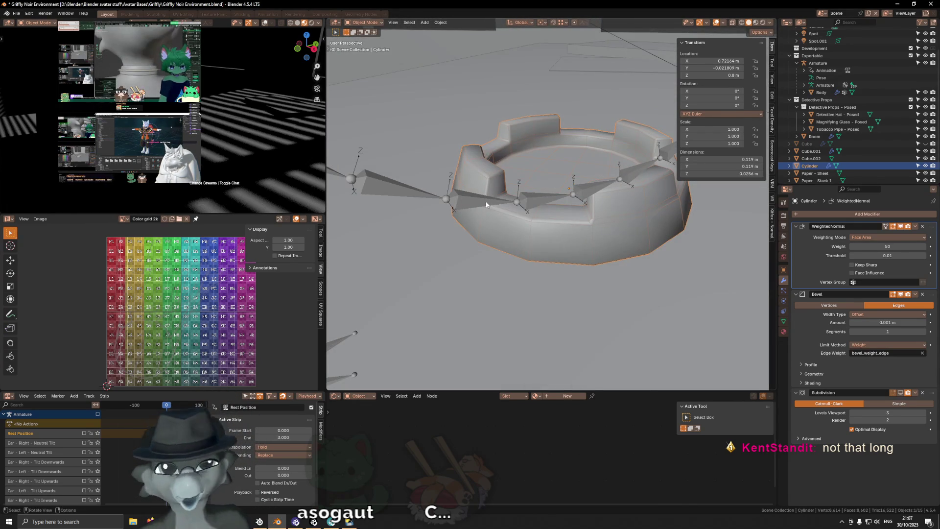
{"action": "scroll", "coordinate": [570, 221], "scroll_direction": "down", "scroll_amount": 3}
{"action": "scroll", "coordinate": [554, 220], "scroll_direction": "down", "scroll_amount": 3}
{"action": "scroll", "coordinate": [554, 220], "scroll_direction": "down", "scroll_amount": 3}
{"action": "mouse_move", "coordinate": [554, 220]}
{"action": "middle_mouse_down"}
{"action": "mouse_move", "coordinate": [456, 175]}
{"action": "mouse_move", "coordinate": [459, 124]}
{"action": "middle_mouse_up"}
{"action": "scroll", "coordinate": [459, 124], "scroll_direction": "up", "scroll_amount": 3}
{"action": "mouse_move", "coordinate": [518, 148]}
{"action": "middle_mouse_down"}
{"action": "mouse_move", "coordinate": [586, 144]}
{"action": "mouse_move", "coordinate": [591, 183]}
{"action": "middle_mouse_up"}
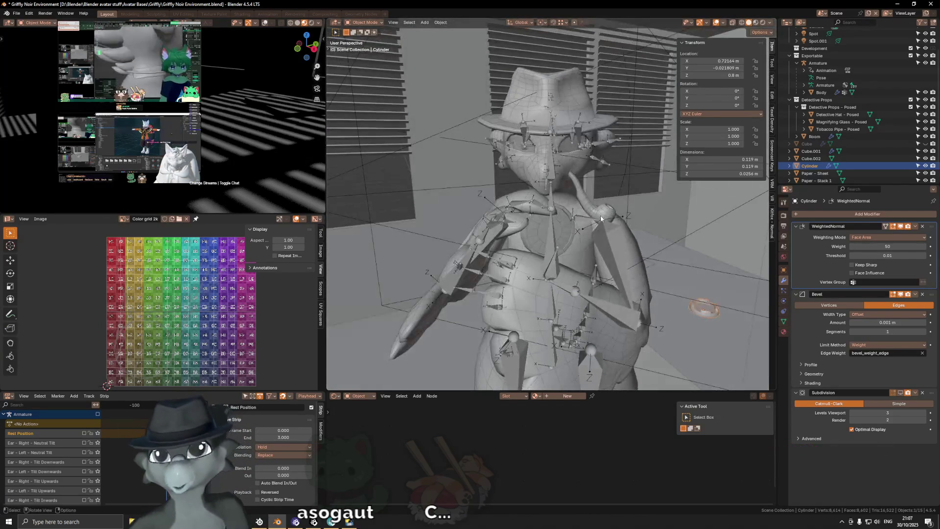
{"action": "scroll", "coordinate": [598, 210], "scroll_direction": "up", "scroll_amount": 3}
{"action": "scroll", "coordinate": [604, 270], "scroll_direction": "up", "scroll_amount": 2}
Switch to lit shading with overlays hidden and frame the character beside the lamp shade.
{"action": "key", "text": "z"}
{"action": "scroll", "coordinate": [605, 268], "scroll_direction": "down", "scroll_amount": 3}
{"action": "mouse_move", "coordinate": [592, 252]}
{"action": "middle_mouse_down"}
{"action": "mouse_move", "coordinate": [556, 255]}
{"action": "mouse_move", "coordinate": [608, 274]}
{"action": "mouse_move", "coordinate": [596, 266]}
{"action": "middle_mouse_up"}
{"action": "scroll", "coordinate": [562, 254], "scroll_direction": "down", "scroll_amount": 2}
{"action": "key", "text": "shift+alt+z"}
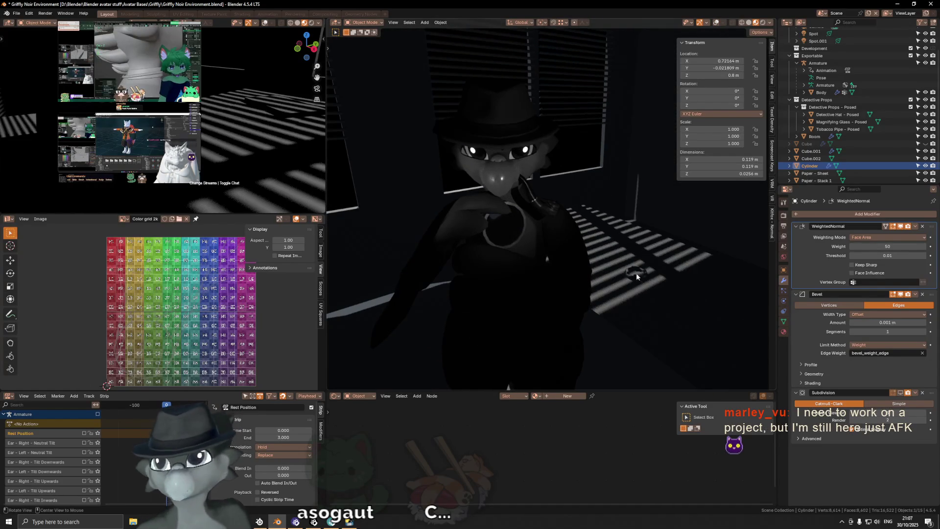
{"action": "key", "text": "KP_Decimal"}
{"action": "scroll", "coordinate": [631, 270], "scroll_direction": "down", "scroll_amount": 3}
{"action": "mouse_move", "coordinate": [533, 239]}
{"action": "middle_mouse_down"}
{"action": "mouse_move", "coordinate": [666, 340]}
{"action": "mouse_move", "coordinate": [431, 167]}
{"action": "mouse_move", "coordinate": [548, 192]}
{"action": "mouse_move", "coordinate": [552, 181]}
{"action": "middle_mouse_up"}
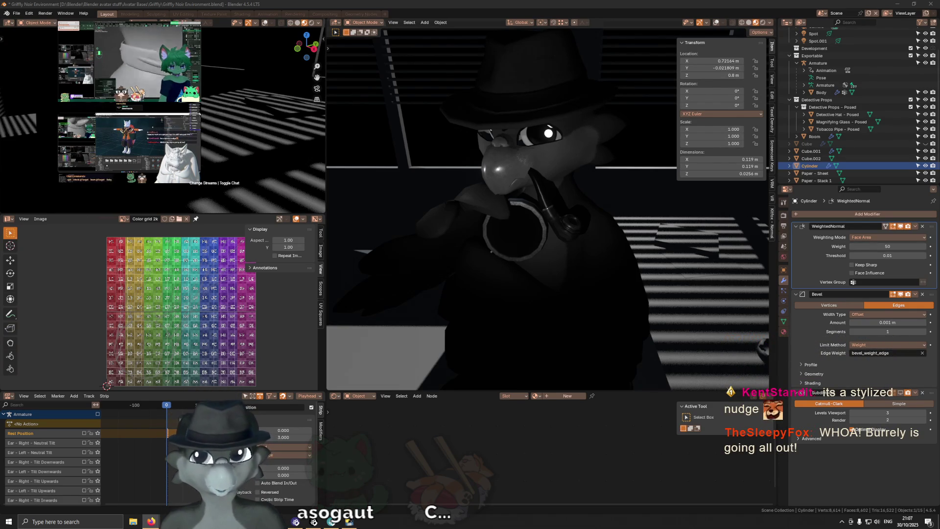
{"action": "scroll", "coordinate": [572, 208], "scroll_direction": "down", "scroll_amount": 3}
{"action": "scroll", "coordinate": [572, 208], "scroll_direction": "down", "scroll_amount": 2}
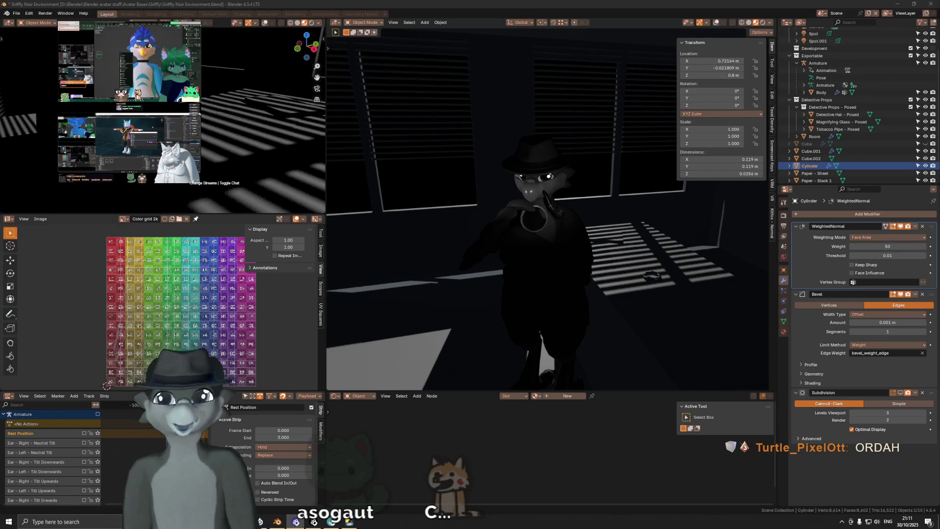
Hide the transform sidebar (N) while orbiting around the character, then show overlays again.
{"action": "mouse_move", "coordinate": [558, 238]}
{"action": "middle_mouse_down"}
{"action": "mouse_move", "coordinate": [555, 251]}
{"action": "mouse_move", "coordinate": [588, 260]}
{"action": "middle_mouse_up"}
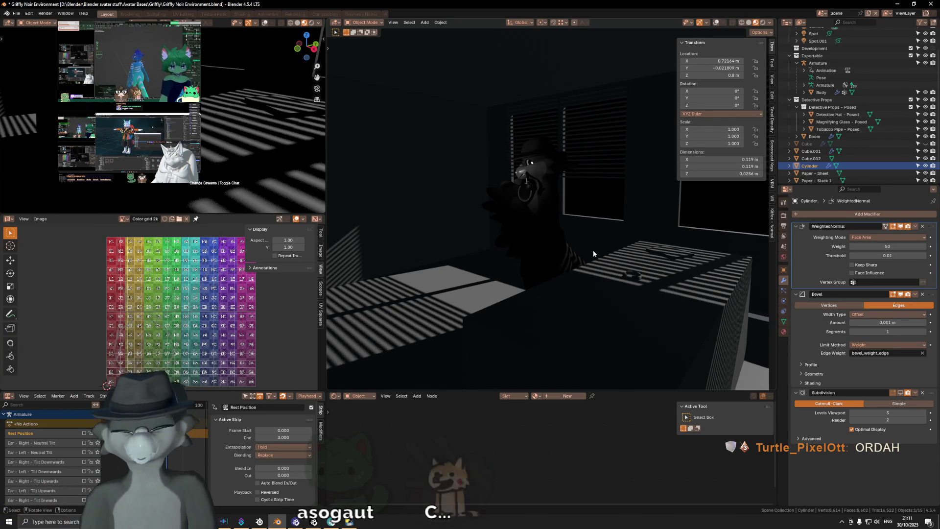
{"action": "middle_click_drag", "start_coordinate": [529, 270], "coordinate": [559, 276]}
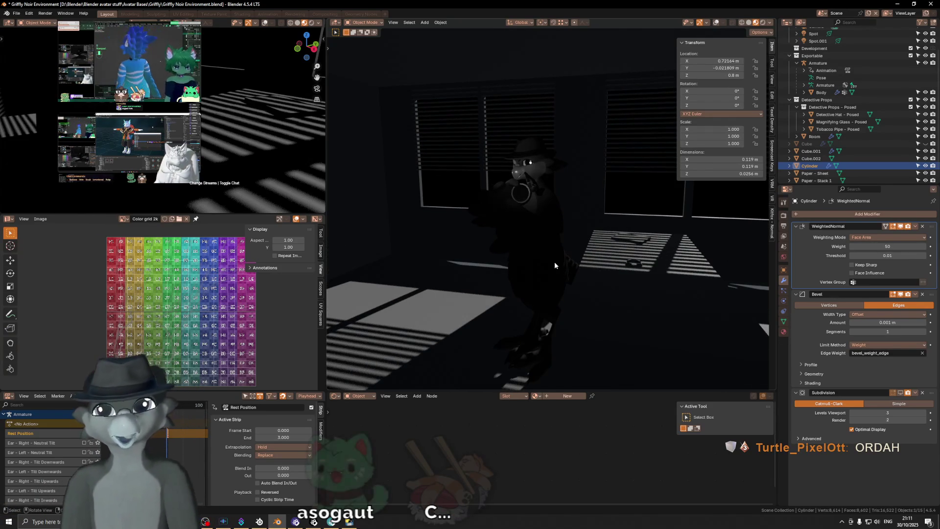
{"action": "middle_click_drag", "start_coordinate": [529, 247], "coordinate": [570, 261]}
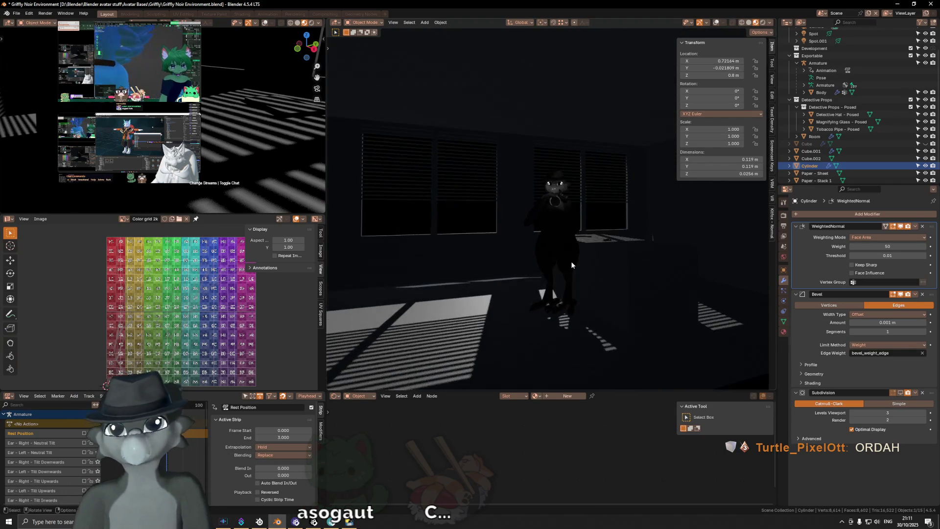
{"action": "scroll", "coordinate": [570, 259], "scroll_direction": "up", "scroll_amount": 1}
{"action": "scroll", "coordinate": [571, 265], "scroll_direction": "up", "scroll_amount": 1}
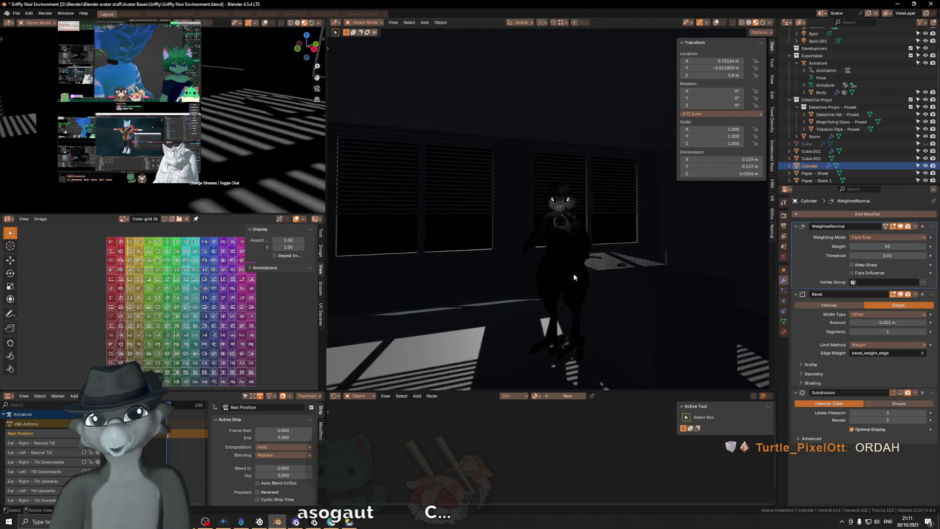
{"action": "key", "text": "n"}
{"action": "middle_click_drag", "start_coordinate": [572, 268], "coordinate": [596, 281]}
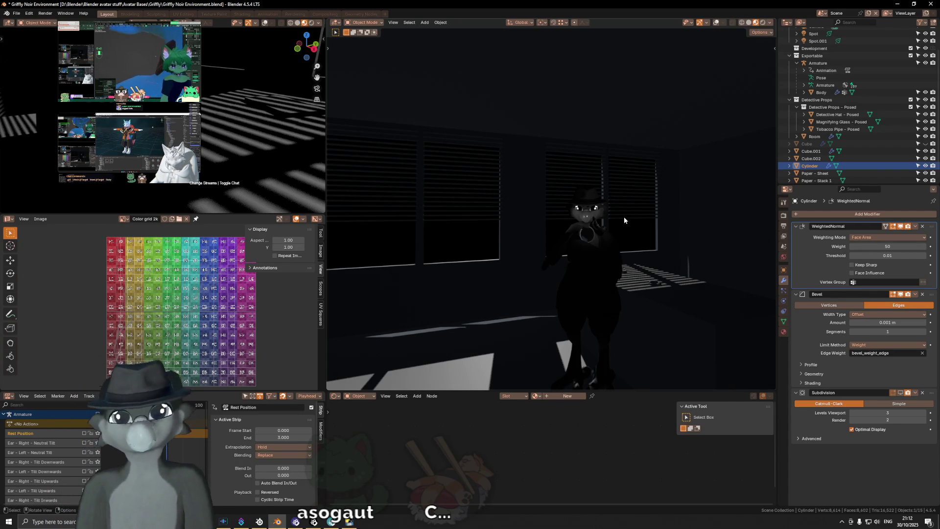
{"action": "mouse_move", "coordinate": [602, 278]}
{"action": "middle_mouse_down"}
{"action": "mouse_move", "coordinate": [604, 235]}
{"action": "mouse_move", "coordinate": [697, 259]}
{"action": "mouse_move", "coordinate": [641, 238]}
{"action": "mouse_move", "coordinate": [647, 265]}
{"action": "mouse_move", "coordinate": [630, 244]}
{"action": "mouse_move", "coordinate": [637, 261]}
{"action": "mouse_move", "coordinate": [596, 267]}
{"action": "mouse_move", "coordinate": [656, 284]}
{"action": "mouse_move", "coordinate": [568, 259]}
{"action": "mouse_move", "coordinate": [614, 282]}
{"action": "mouse_move", "coordinate": [599, 257]}
{"action": "mouse_move", "coordinate": [560, 238]}
{"action": "mouse_move", "coordinate": [563, 248]}
{"action": "mouse_move", "coordinate": [522, 266]}
{"action": "middle_mouse_up"}
{"action": "key", "text": "shift+alt+z"}
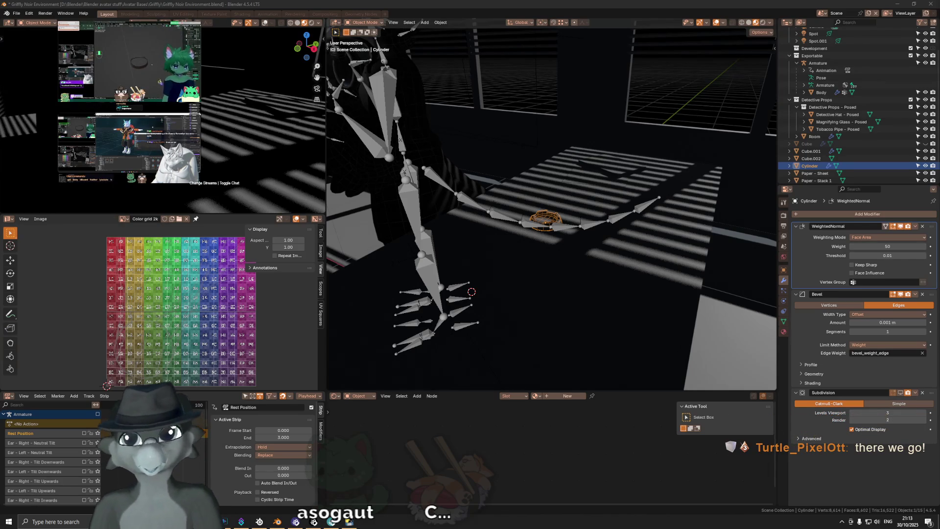
Orbit toward the Cylinder, enter Edit Mode and select its centre face.
{"action": "mouse_move", "coordinate": [579, 274]}
{"action": "middle_mouse_down"}
{"action": "mouse_move", "coordinate": [588, 262]}
{"action": "mouse_move", "coordinate": [617, 266]}
{"action": "mouse_move", "coordinate": [564, 242]}
{"action": "mouse_move", "coordinate": [558, 208]}
{"action": "mouse_move", "coordinate": [580, 227]}
{"action": "mouse_move", "coordinate": [597, 212]}
{"action": "mouse_move", "coordinate": [596, 222]}
{"action": "mouse_move", "coordinate": [551, 226]}
{"action": "middle_mouse_up"}
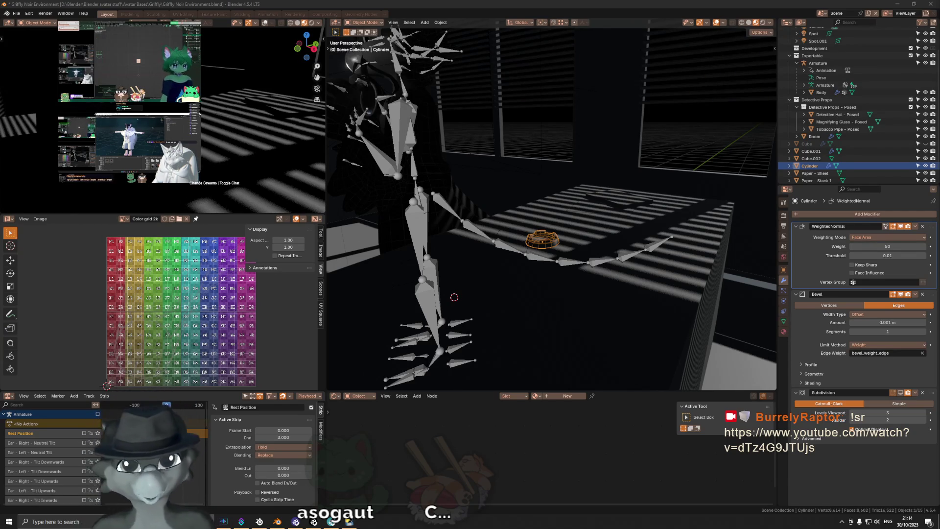
{"action": "mouse_move", "coordinate": [585, 231]}
{"action": "middle_mouse_down"}
{"action": "mouse_move", "coordinate": [576, 200]}
{"action": "mouse_move", "coordinate": [555, 245]}
{"action": "middle_mouse_up"}
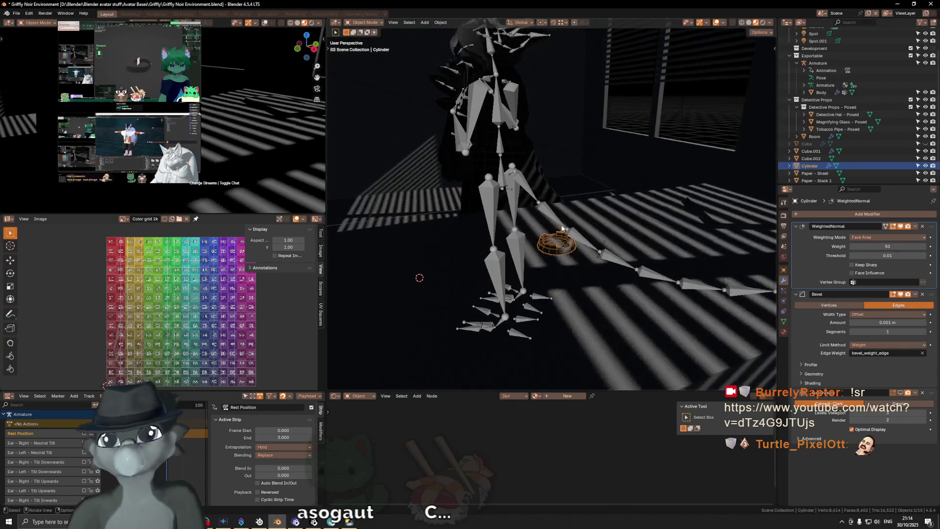
{"action": "scroll", "coordinate": [555, 246], "scroll_direction": "up", "scroll_amount": 1}
{"action": "scroll", "coordinate": [556, 247], "scroll_direction": "up", "scroll_amount": 2}
{"action": "scroll", "coordinate": [561, 248], "scroll_direction": "up", "scroll_amount": 2}
{"action": "scroll", "coordinate": [569, 250], "scroll_direction": "up", "scroll_amount": 2}
{"action": "key", "text": "Tab"}
{"action": "mouse_move", "coordinate": [579, 244]}
{"action": "middle_mouse_down"}
{"action": "mouse_move", "coordinate": [610, 234]}
{"action": "mouse_move", "coordinate": [564, 207]}
{"action": "middle_mouse_up"}
{"action": "left_click", "coordinate": [564, 207]}
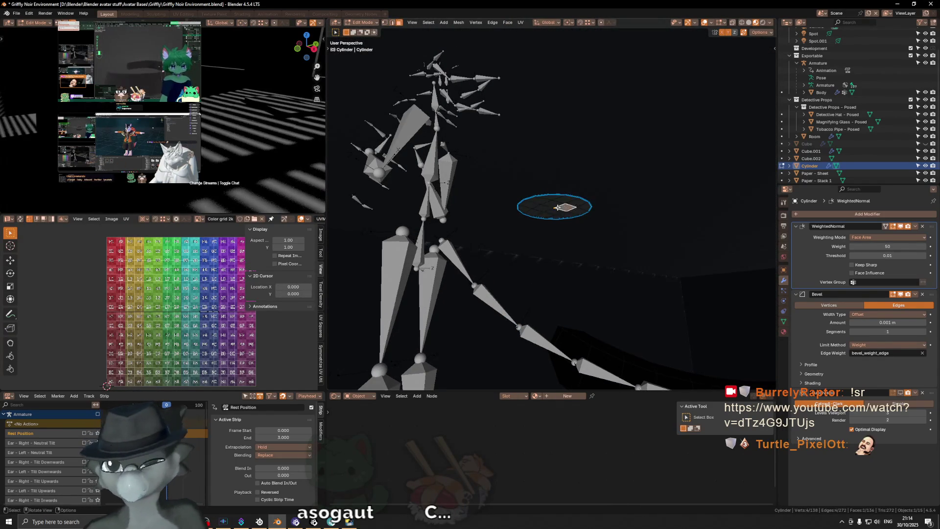
Select the Cylinder's linked flat cap and extrude it 0.012 m downward.
{"action": "key", "text": "ctrl+l"}
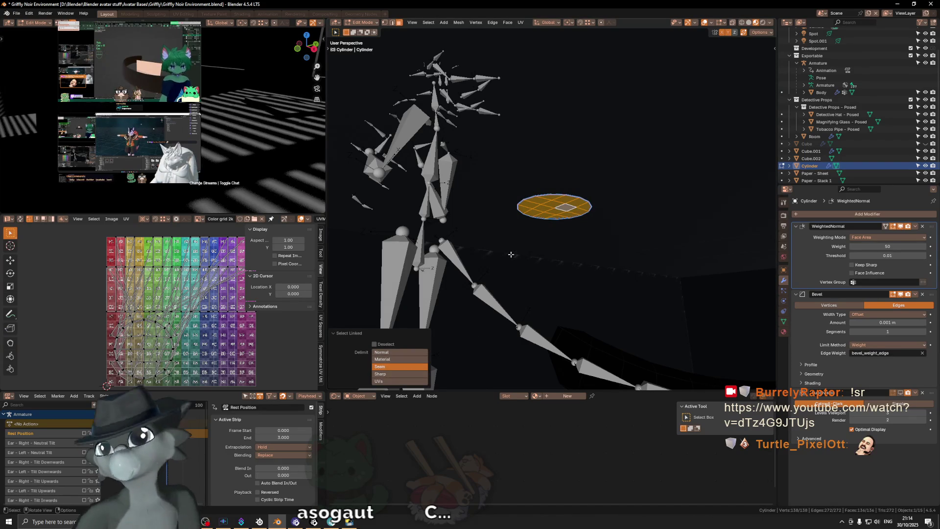
{"action": "left_click", "coordinate": [578, 217], "text": "ctrl"}
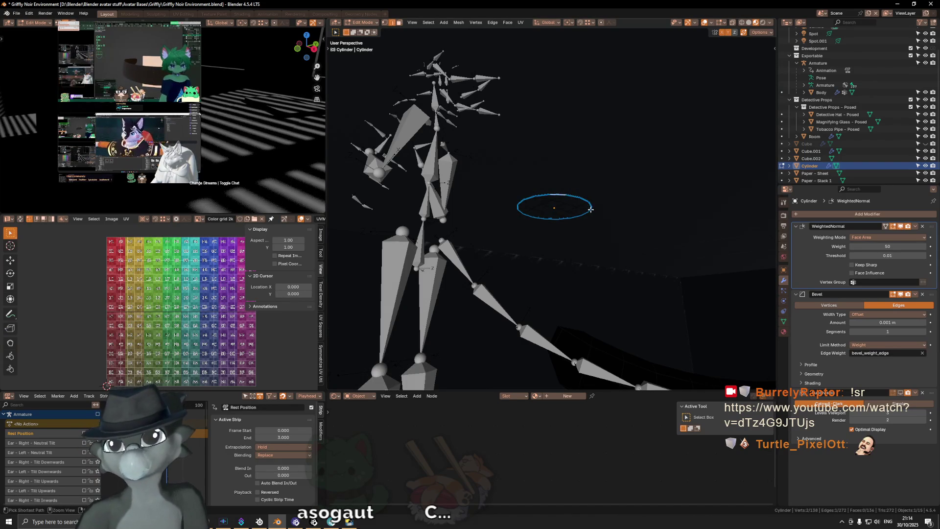
{"action": "left_click", "coordinate": [542, 194], "text": "ctrl"}
{"action": "mouse_move", "coordinate": [541, 194]}
{"action": "middle_mouse_down"}
{"action": "mouse_move", "coordinate": [599, 244]}
{"action": "mouse_move", "coordinate": [670, 239]}
{"action": "middle_mouse_up"}
{"action": "key", "text": "ctrl+e"}
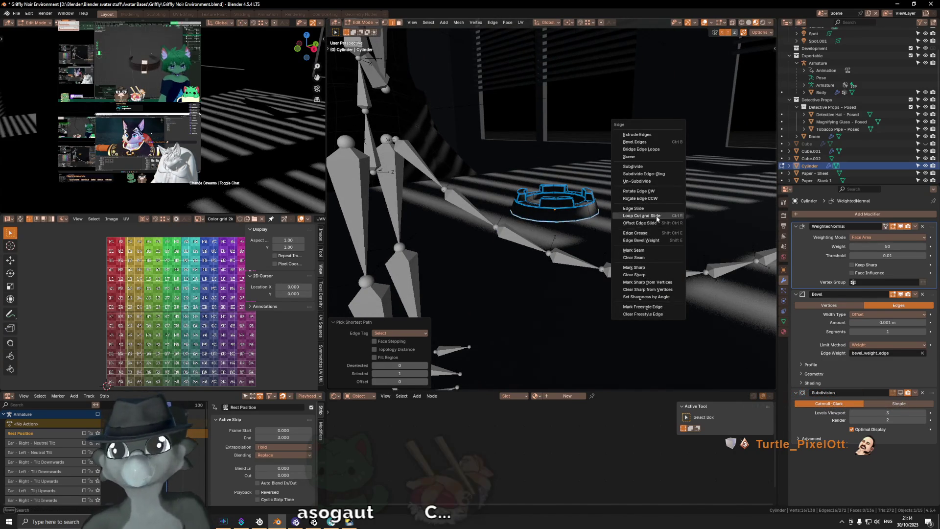
{"action": "middle_click_drag", "start_coordinate": [664, 248], "coordinate": [565, 205]}
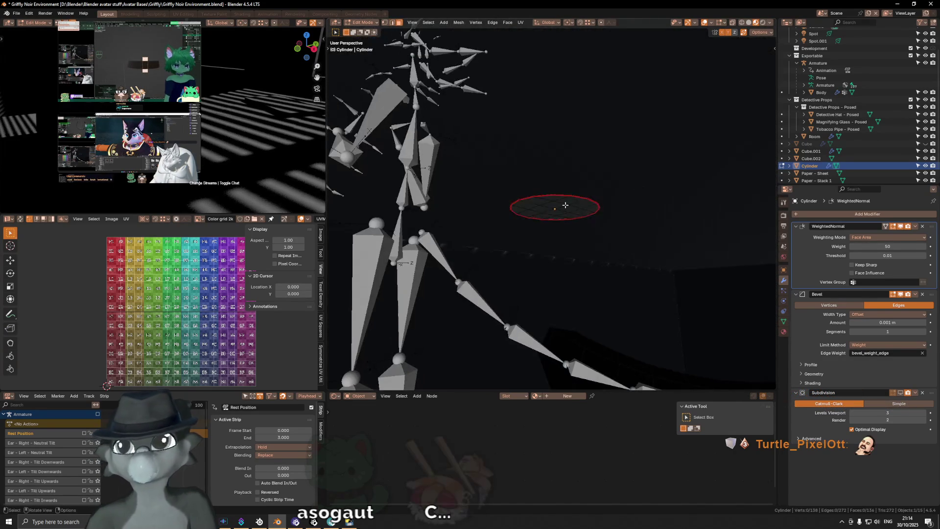
{"action": "key", "text": "l"}
{"action": "mouse_move", "coordinate": [565, 207]}
{"action": "middle_mouse_down"}
{"action": "mouse_move", "coordinate": [564, 243]}
{"action": "mouse_move", "coordinate": [598, 232]}
{"action": "mouse_move", "coordinate": [599, 218]}
{"action": "middle_mouse_up"}
{"action": "key", "text": "g"}
{"action": "type", "text": "-1.012"}
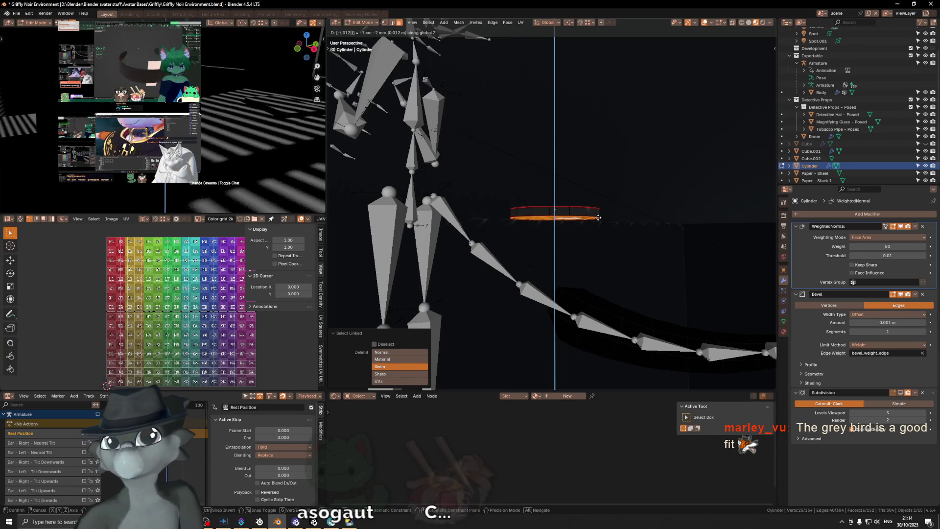
{"action": "left_click", "coordinate": [599, 218]}
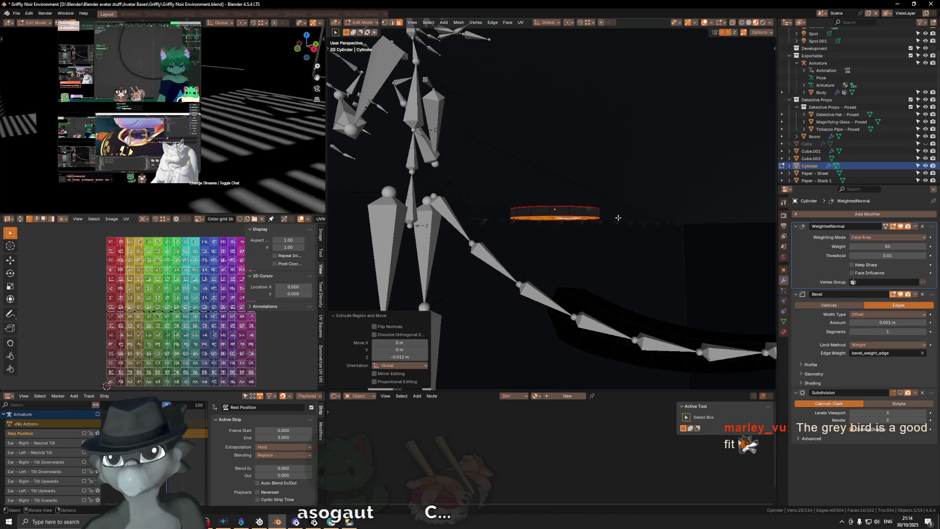
Leave Edit Mode and set the Cylinder's origin to the 3D cursor.
{"action": "key", "text": "Tab"}
{"action": "right_click", "coordinate": [638, 226]}
{"action": "left_click", "coordinate": [638, 226]}
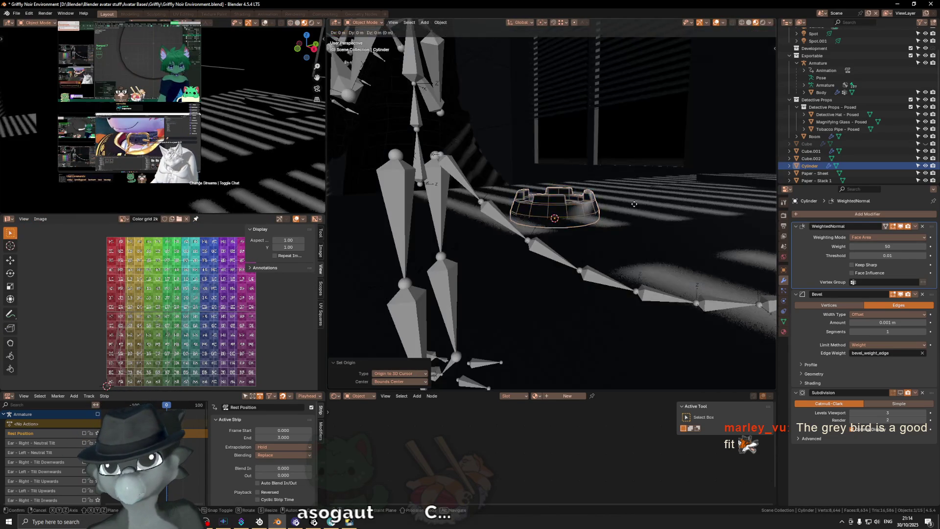
Raise the Cylinder 0.012 m along Z.
{"action": "key", "text": "g"}
{"action": "key", "text": "z"}
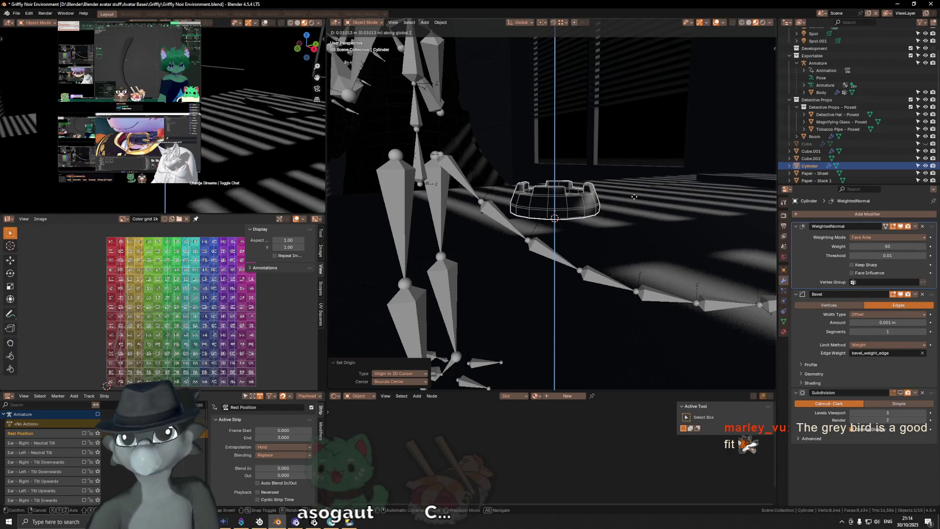
{"action": "type", "text": ".012"}
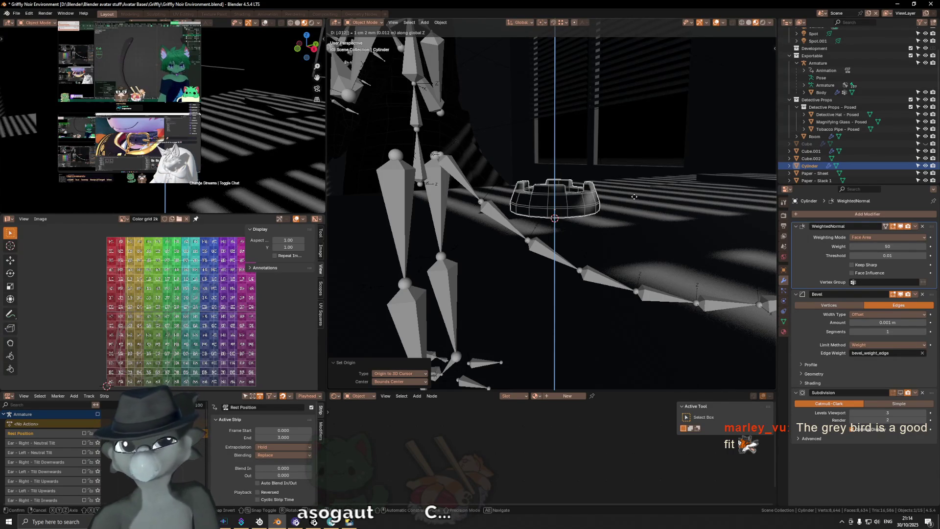
{"action": "key", "text": "Return"}
{"action": "mouse_move", "coordinate": [634, 194]}
{"action": "middle_mouse_down"}
{"action": "mouse_move", "coordinate": [628, 169]}
{"action": "mouse_move", "coordinate": [639, 219]}
{"action": "middle_mouse_up"}
{"action": "key", "text": "g"}
{"action": "key", "text": "z"}
{"action": "key", "text": "Return"}
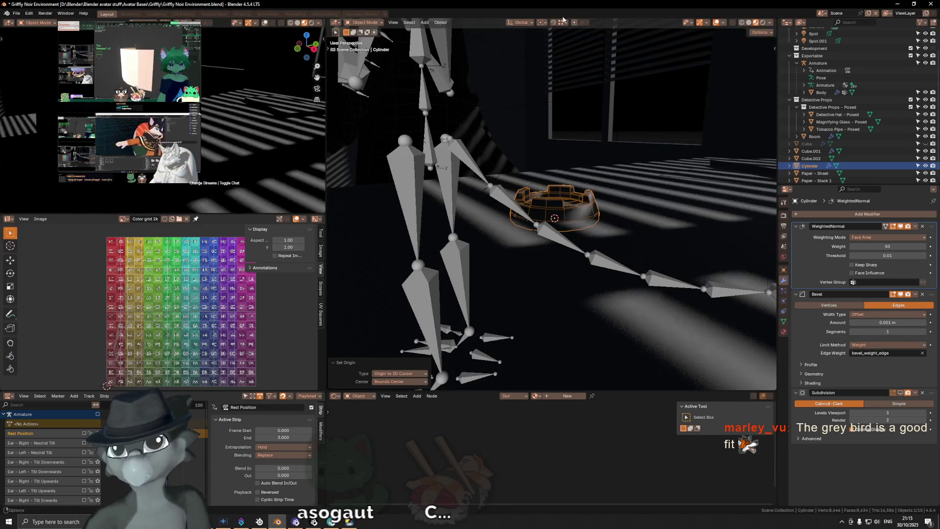
Set snapping to target faces and confirm the Cylinder's raised position.
{"action": "left_click", "coordinate": [564, 22]}
{"action": "left_click", "coordinate": [562, 91]}
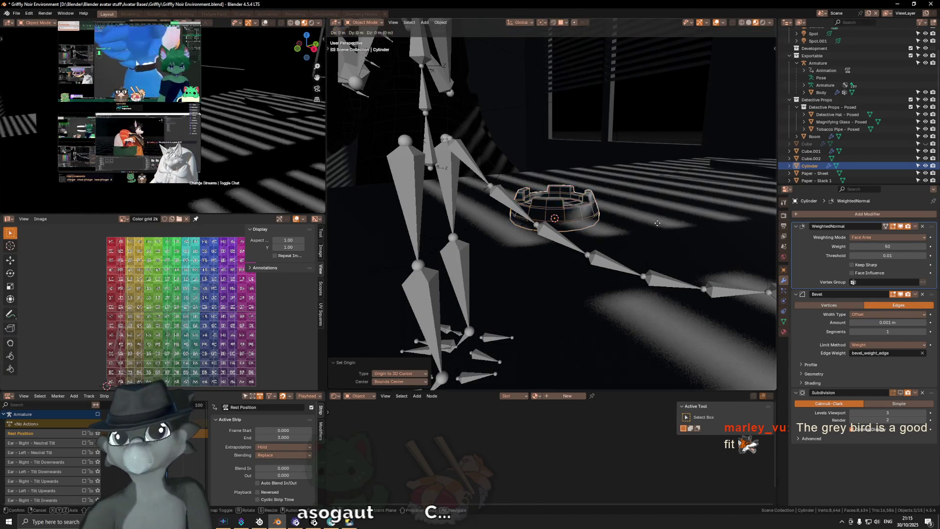
{"action": "key", "text": "g"}
{"action": "key", "text": "z"}
{"action": "left_click", "coordinate": [630, 196]}
Orbit around to the hatted character and select the Magnifying Glass prop.
{"action": "mouse_move", "coordinate": [630, 196]}
{"action": "middle_mouse_down"}
{"action": "mouse_move", "coordinate": [614, 189]}
{"action": "mouse_move", "coordinate": [615, 200]}
{"action": "mouse_move", "coordinate": [528, 208]}
{"action": "middle_mouse_up"}
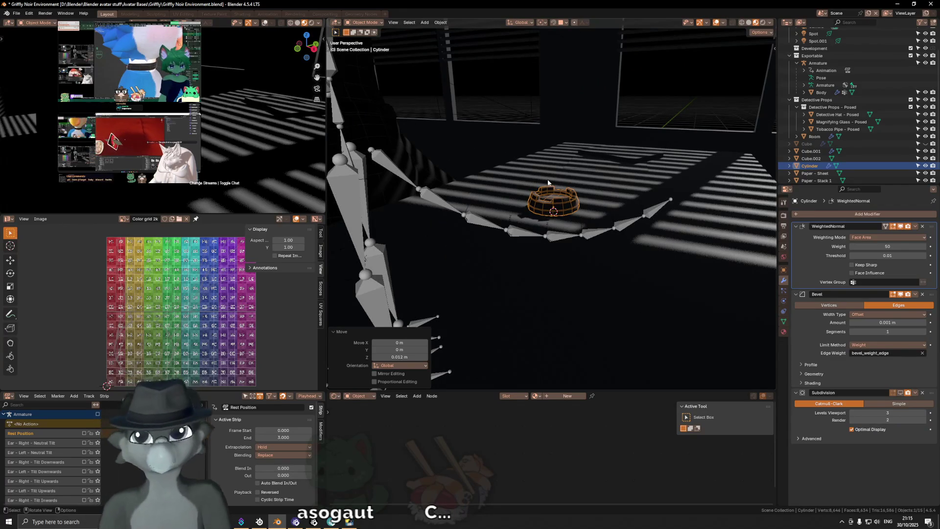
{"action": "mouse_move", "coordinate": [548, 182]}
{"action": "middle_mouse_down"}
{"action": "mouse_move", "coordinate": [563, 183]}
{"action": "mouse_move", "coordinate": [586, 224]}
{"action": "mouse_move", "coordinate": [604, 218]}
{"action": "middle_mouse_up"}
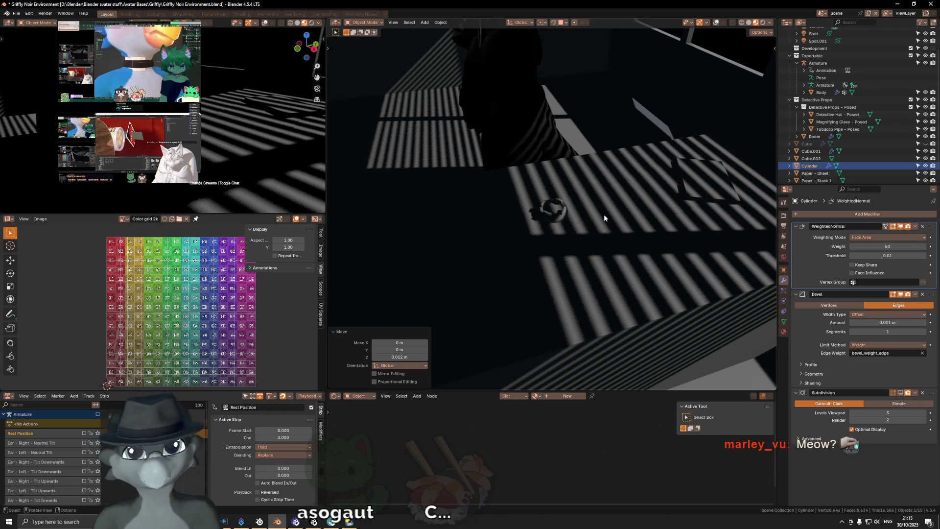
{"action": "mouse_move", "coordinate": [604, 213]}
{"action": "middle_mouse_down"}
{"action": "mouse_move", "coordinate": [582, 158]}
{"action": "mouse_move", "coordinate": [626, 145]}
{"action": "middle_mouse_up"}
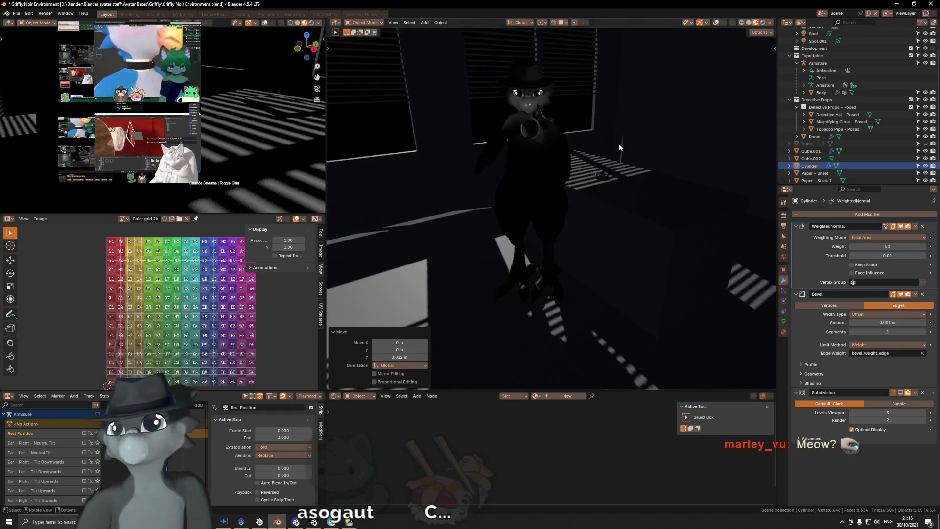
{"action": "scroll", "coordinate": [527, 134], "scroll_direction": "up", "scroll_amount": 3}
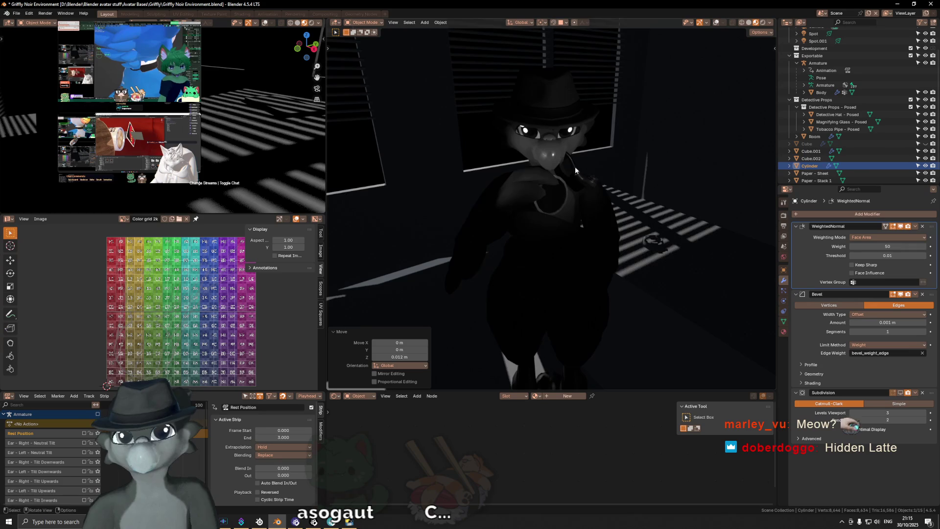
{"action": "left_click", "coordinate": [551, 207]}
With overlays on, move the magnifying glass beside the character and clear its rotation in the sidebar.
{"action": "key", "text": "shift+alt+z"}
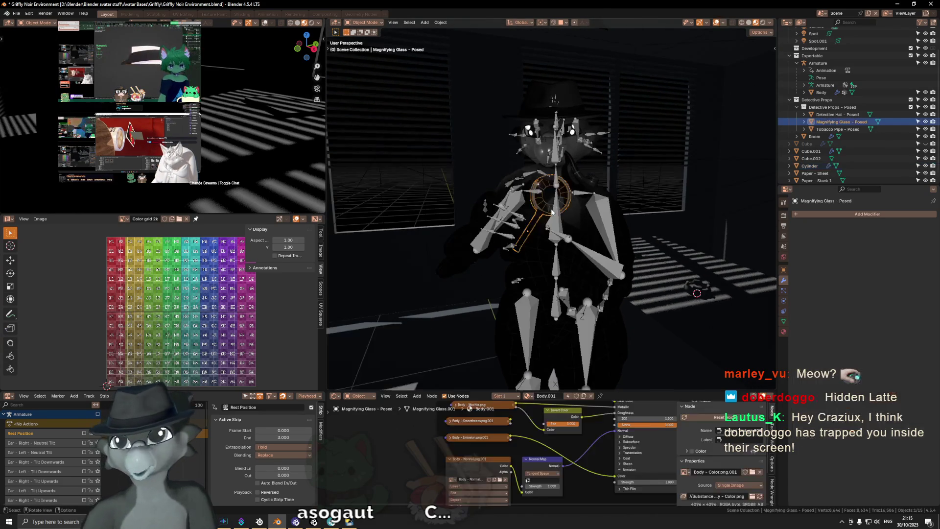
{"action": "middle_click_drag", "start_coordinate": [562, 218], "coordinate": [563, 230]}
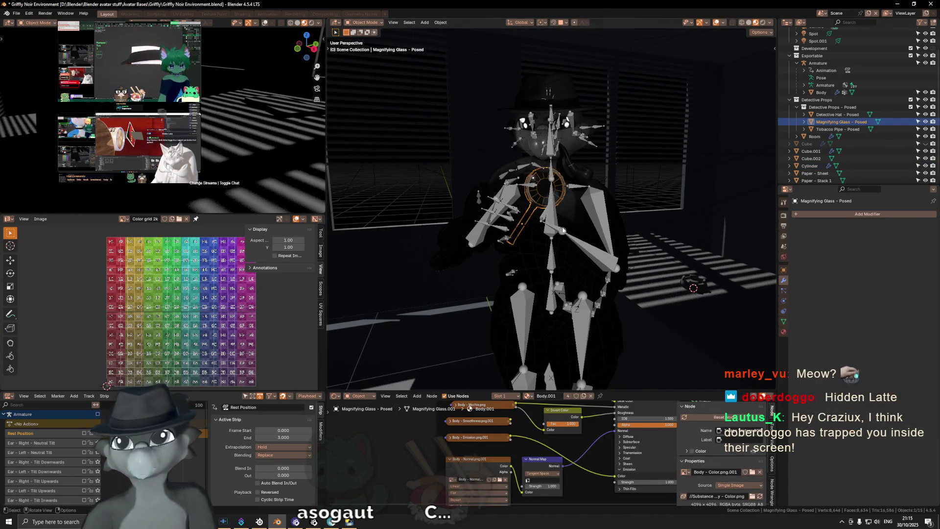
{"action": "key", "text": "g"}
{"action": "left_click", "coordinate": [722, 314]}
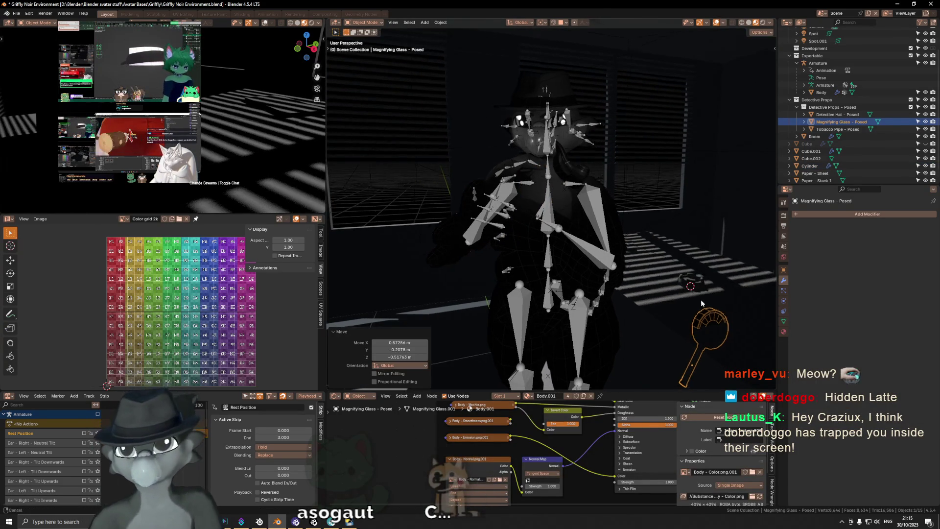
{"action": "middle_click_drag", "start_coordinate": [722, 314], "coordinate": [745, 223]}
{"action": "key", "text": "n"}
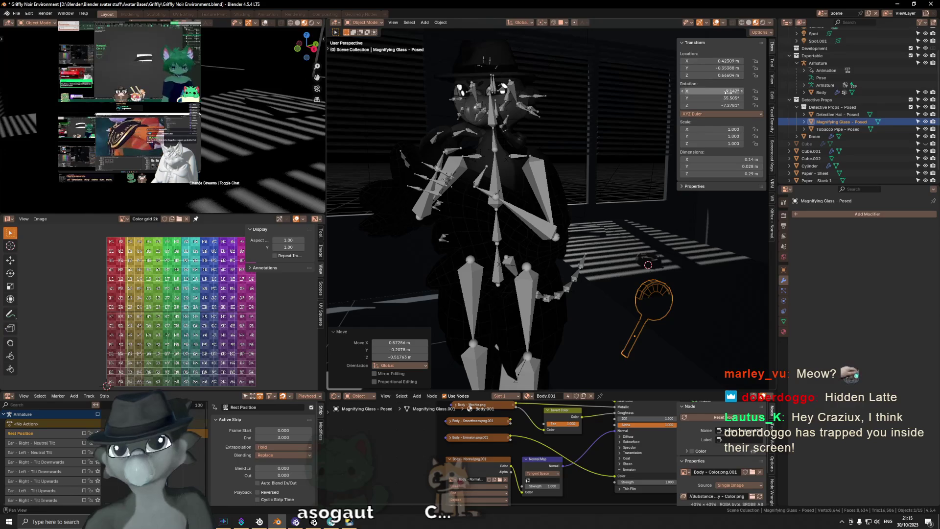
{"action": "type", "text": "0"}
{"action": "key", "text": "Tab"}
{"action": "type", "text": "0"}
{"action": "key", "text": "Tab"}
{"action": "type", "text": "0"}
{"action": "key", "text": "Tab"}
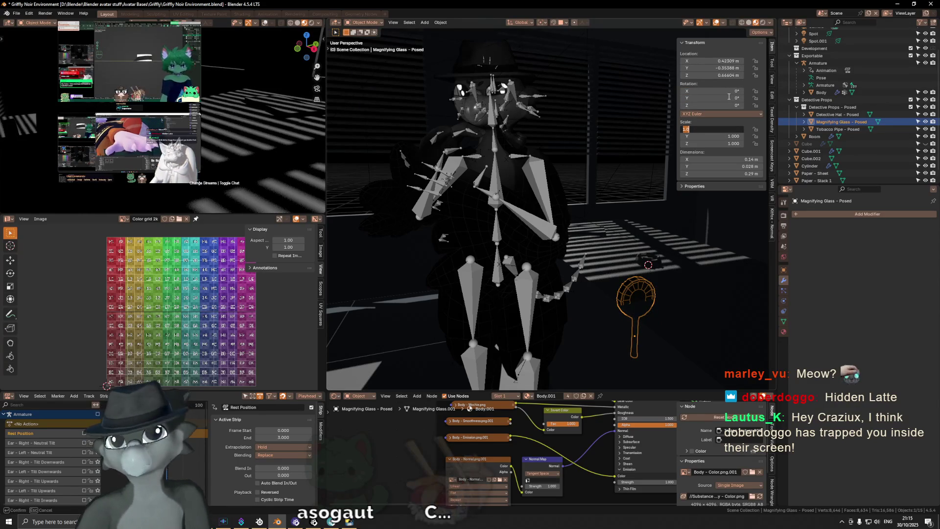
Move the magnifying glass further right and turn it 40° around Z.
{"action": "middle_click_drag", "start_coordinate": [661, 74], "coordinate": [548, 16]}
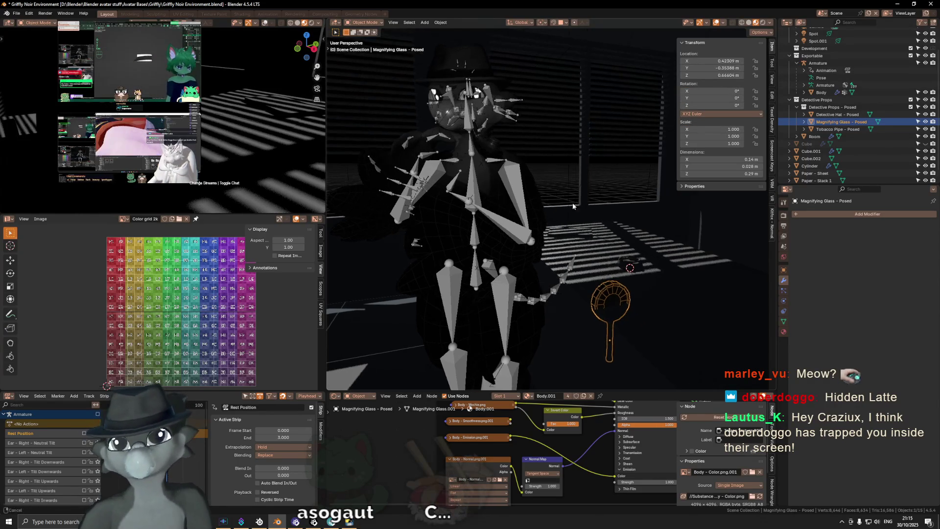
{"action": "left_click", "coordinate": [565, 23]}
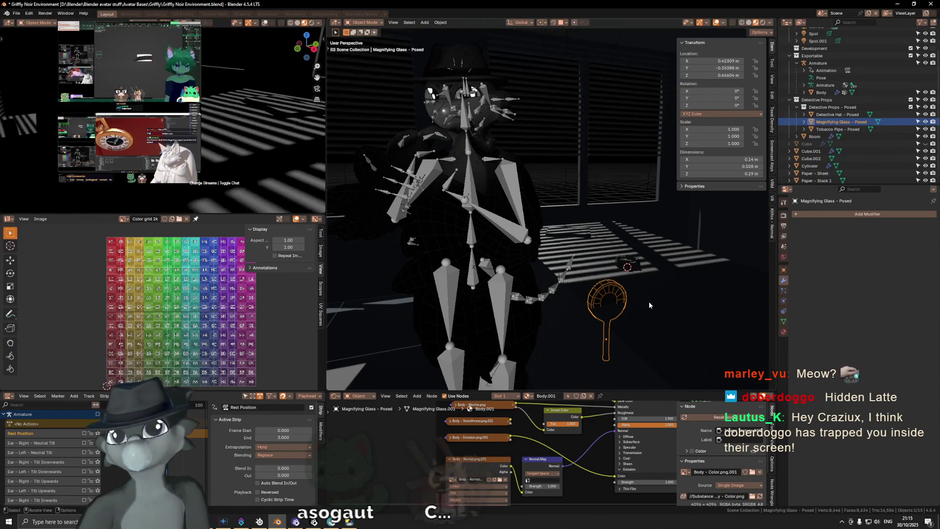
{"action": "key", "text": "g"}
{"action": "left_click", "coordinate": [679, 294]}
{"action": "key", "text": "r"}
{"action": "key", "text": "x"}
{"action": "left_click", "coordinate": [646, 234]}
{"action": "type", "text": "rz40"}
{"action": "left_click", "coordinate": [634, 237]}
{"action": "key", "text": "g"}
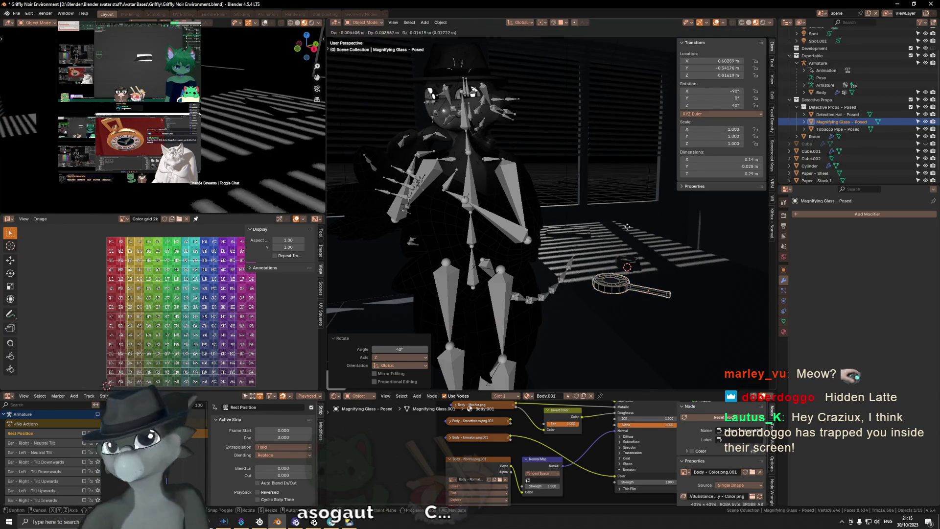
{"action": "left_click", "coordinate": [593, 206]}
Shift the glass horizontally (Shift+Z) and tilt it around its own Z axis onto the desk.
{"action": "middle_click_drag", "start_coordinate": [593, 206], "coordinate": [557, 223]}
{"action": "key", "text": "g"}
{"action": "key", "text": "shift+z"}
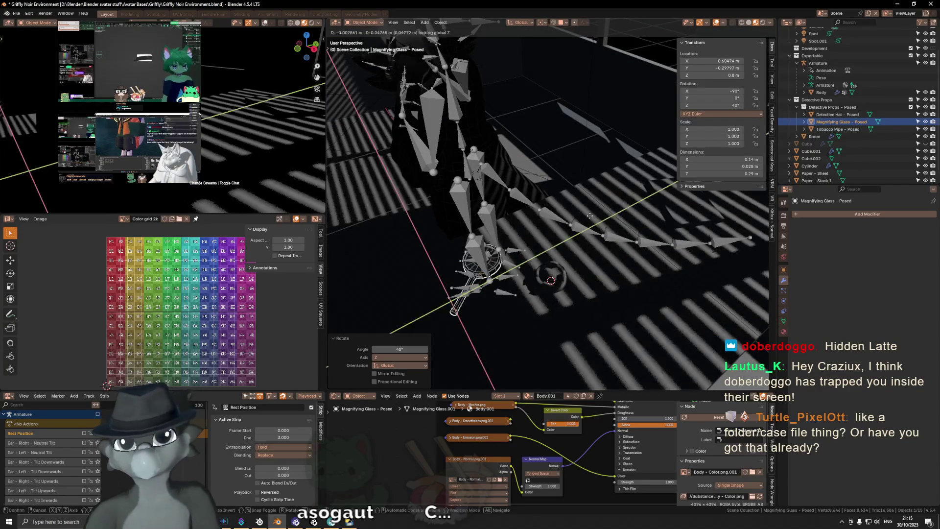
{"action": "left_click", "coordinate": [748, 144]}
{"action": "key", "text": "r"}
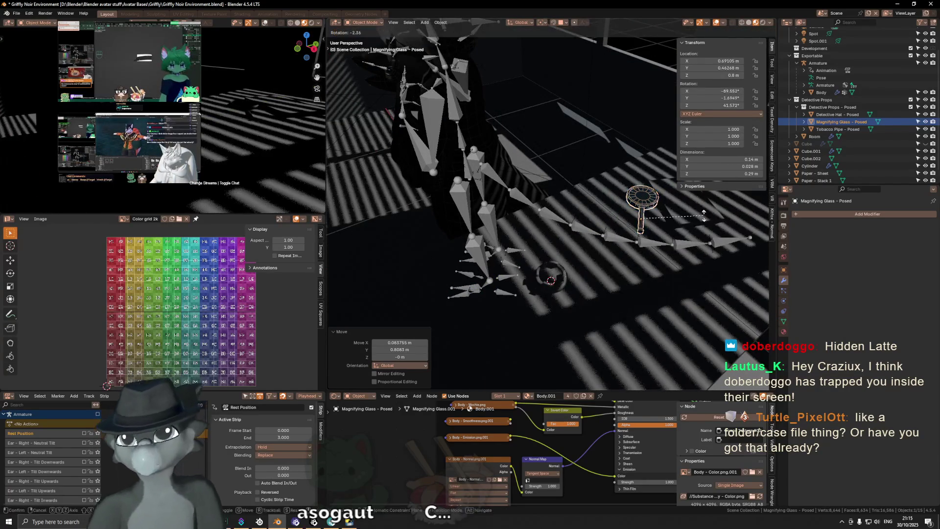
{"action": "key", "text": "x"}
{"action": "key", "text": "z"}
{"action": "key", "text": "z"}
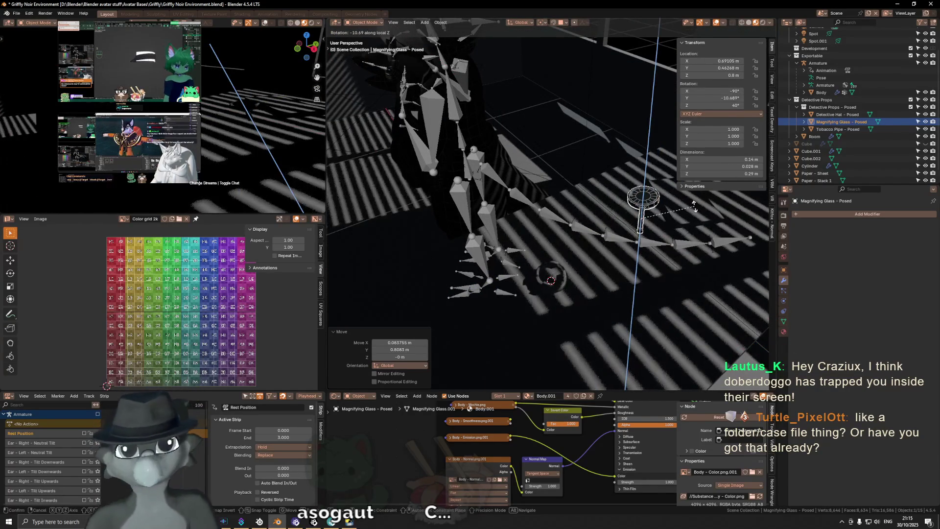
{"action": "left_click", "coordinate": [684, 201]}
Nudge the glass vertically, twist it slightly around Z and fine-tune its spot on the desk top.
{"action": "key", "text": "KP_Decimal"}
{"action": "middle_click_drag", "start_coordinate": [660, 212], "coordinate": [628, 183]}
{"action": "key", "text": "g"}
{"action": "key", "text": "z"}
{"action": "left_click", "coordinate": [610, 173]}
{"action": "key", "text": "r"}
{"action": "key", "text": "z"}
{"action": "key", "text": "z"}
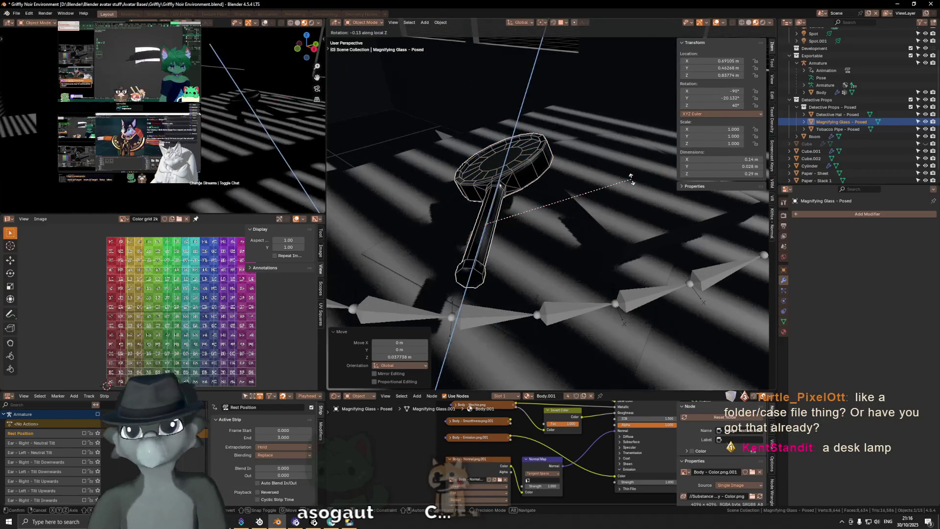
{"action": "left_click", "coordinate": [591, 204]}
{"action": "key", "text": "g"}
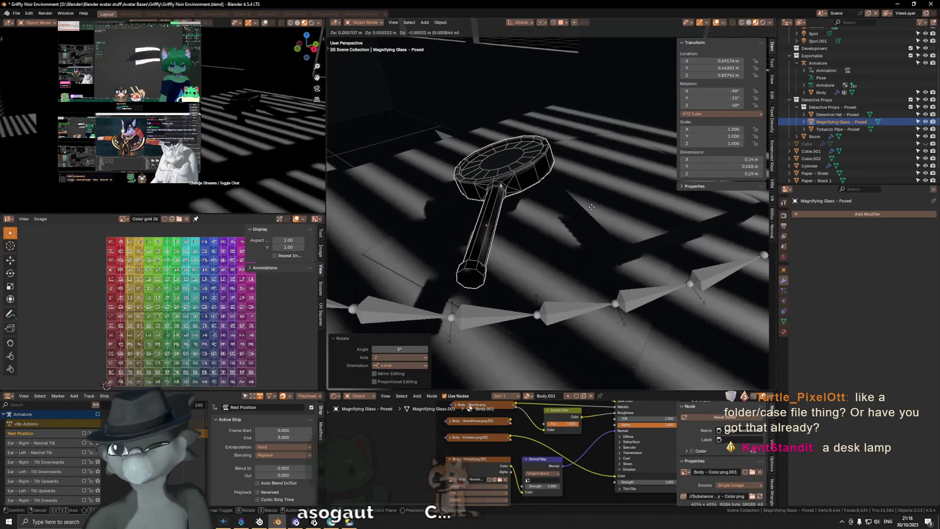
{"action": "key", "text": "shift+z"}
{"action": "left_click", "coordinate": [619, 206]}
{"action": "key", "text": "z"}
{"action": "left_click", "coordinate": [617, 213]}
In Solid shading, tilt the glass to -10° on Y and begin a small vertical nudge.
{"action": "middle_click_drag", "start_coordinate": [595, 219], "coordinate": [660, 202]}
{"action": "key", "text": "z"}
{"action": "mouse_move", "coordinate": [573, 212]}
{"action": "middle_mouse_down"}
{"action": "mouse_move", "coordinate": [535, 215]}
{"action": "mouse_move", "coordinate": [617, 215]}
{"action": "mouse_move", "coordinate": [585, 214]}
{"action": "middle_mouse_up"}
{"action": "key", "text": "r"}
{"action": "left_click", "coordinate": [617, 215]}
{"action": "key", "text": "g"}
{"action": "key", "text": "z"}
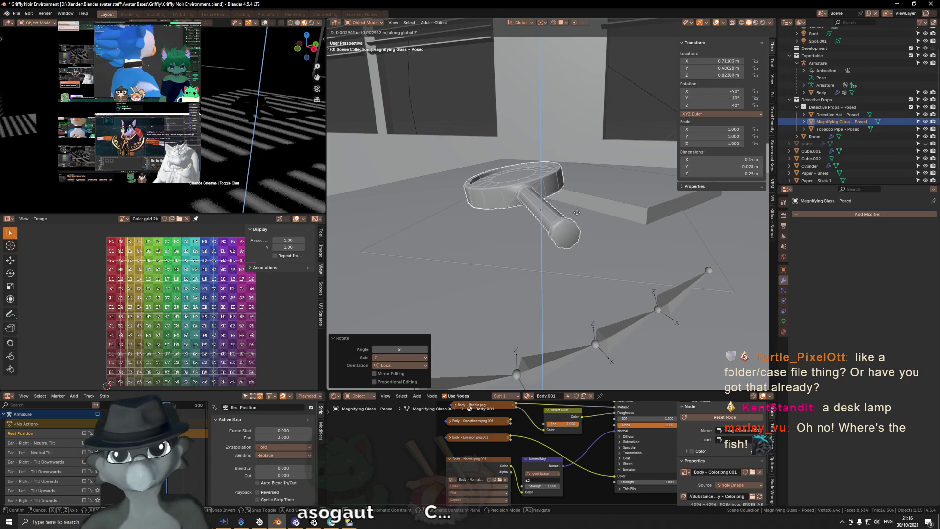
Slide the magnifying glass to its spot on the desk, tilt it 5° on X and set its height.
{"action": "left_click", "coordinate": [577, 212]}
{"action": "mouse_move", "coordinate": [576, 212]}
{"action": "middle_mouse_down"}
{"action": "mouse_move", "coordinate": [594, 221]}
{"action": "mouse_move", "coordinate": [577, 200]}
{"action": "mouse_move", "coordinate": [605, 200]}
{"action": "middle_mouse_up"}
{"action": "key", "text": "g"}
{"action": "key", "text": "shift+z"}
{"action": "left_click", "coordinate": [542, 226]}
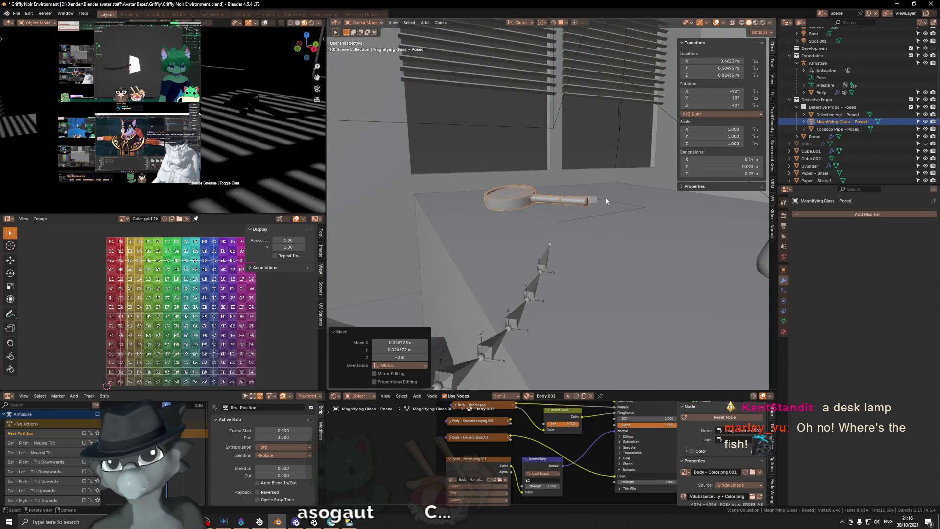
{"action": "key", "text": "r"}
{"action": "key", "text": "x"}
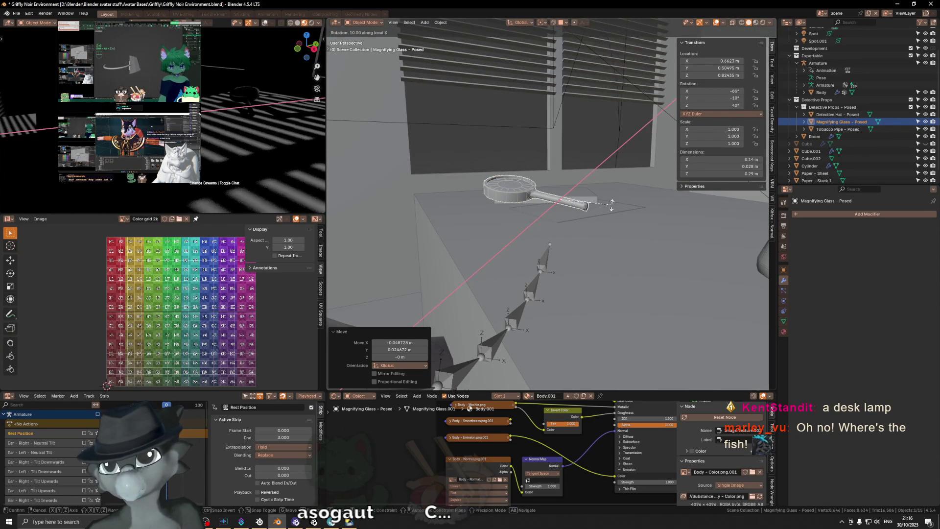
{"action": "key", "text": "Return"}
{"action": "key", "text": "g"}
{"action": "key", "text": "z"}
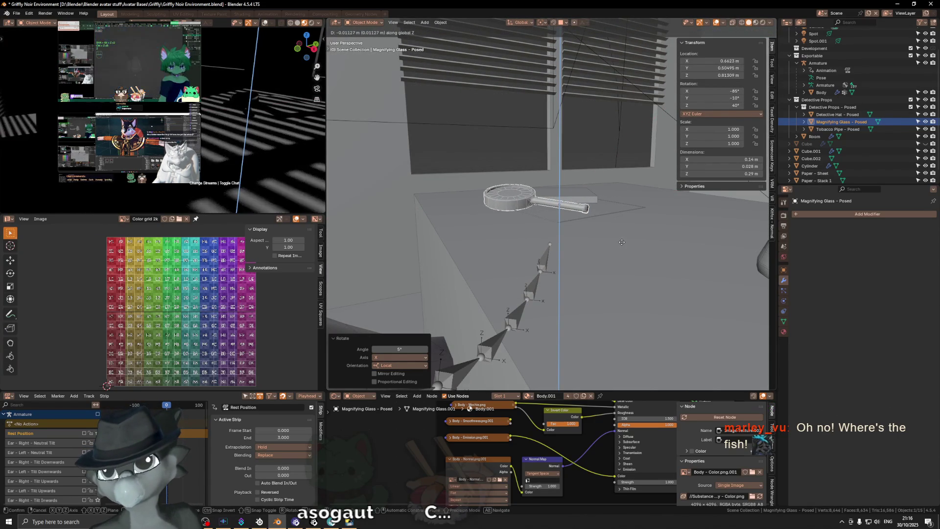
{"action": "key", "text": "Return"}
Inspect the glass from several angles and give it a small horizontal shift beside the bones.
{"action": "mouse_move", "coordinate": [625, 231]}
{"action": "middle_mouse_down"}
{"action": "mouse_move", "coordinate": [573, 218]}
{"action": "mouse_move", "coordinate": [562, 226]}
{"action": "mouse_move", "coordinate": [535, 204]}
{"action": "mouse_move", "coordinate": [551, 205]}
{"action": "mouse_move", "coordinate": [548, 184]}
{"action": "middle_mouse_up"}
{"action": "scroll", "coordinate": [549, 185], "scroll_direction": "up", "scroll_amount": 3}
{"action": "scroll", "coordinate": [616, 197], "scroll_direction": "up", "scroll_amount": 2}
{"action": "middle_click_drag", "start_coordinate": [616, 197], "coordinate": [637, 193]}
{"action": "scroll", "coordinate": [621, 198], "scroll_direction": "up", "scroll_amount": 2}
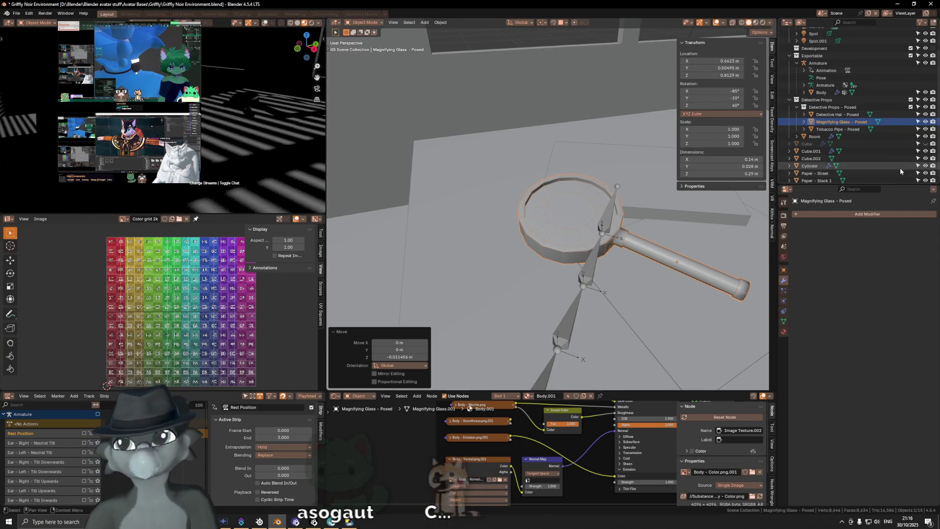
{"action": "mouse_move", "coordinate": [565, 197]}
{"action": "middle_mouse_down"}
{"action": "mouse_move", "coordinate": [633, 205]}
{"action": "mouse_move", "coordinate": [595, 154]}
{"action": "middle_mouse_up"}
{"action": "scroll", "coordinate": [573, 186], "scroll_direction": "up", "scroll_amount": 3}
{"action": "middle_click_drag", "start_coordinate": [573, 185], "coordinate": [536, 202]}
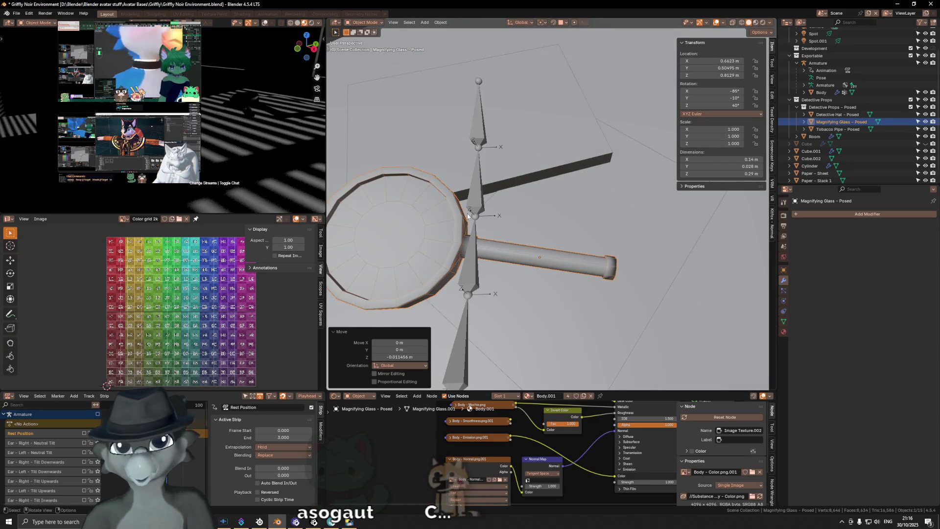
{"action": "key", "text": "g"}
{"action": "key", "text": "shift+z"}
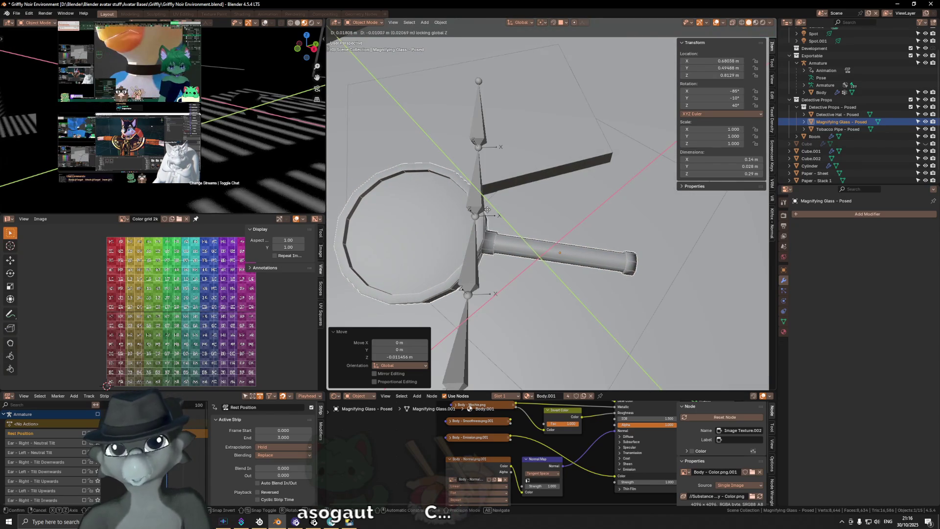
{"action": "left_click", "coordinate": [483, 206]}
{"action": "mouse_move", "coordinate": [484, 206]}
{"action": "middle_mouse_down"}
{"action": "mouse_move", "coordinate": [462, 149]}
{"action": "mouse_move", "coordinate": [436, 169]}
{"action": "mouse_move", "coordinate": [650, 164]}
{"action": "mouse_move", "coordinate": [540, 132]}
{"action": "mouse_move", "coordinate": [509, 163]}
{"action": "mouse_move", "coordinate": [618, 199]}
{"action": "mouse_move", "coordinate": [664, 235]}
{"action": "middle_mouse_up"}
Look through the camera, then select the Tobacco Pipe and frame the view on it.
{"action": "key", "text": "grave"}
{"action": "left_click", "coordinate": [589, 234]}
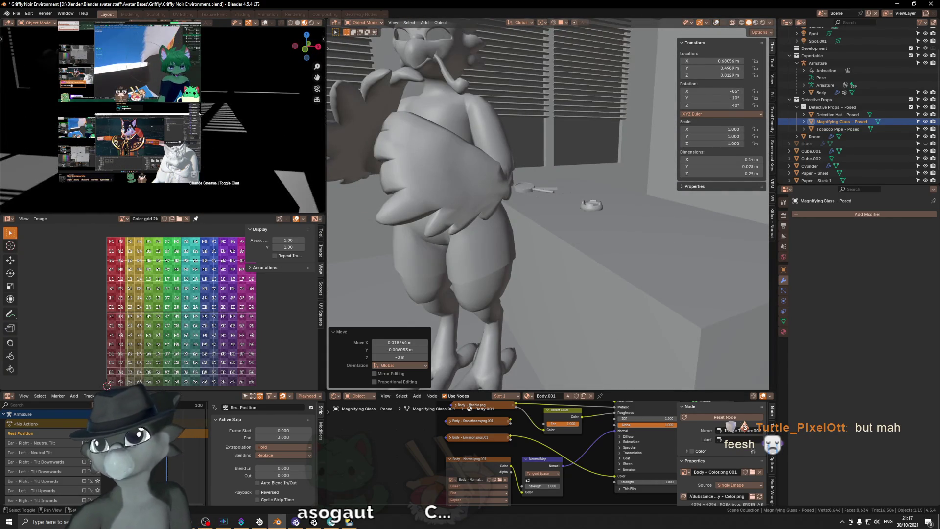
{"action": "middle_click_drag", "start_coordinate": [183, 111], "coordinate": [212, 101]}
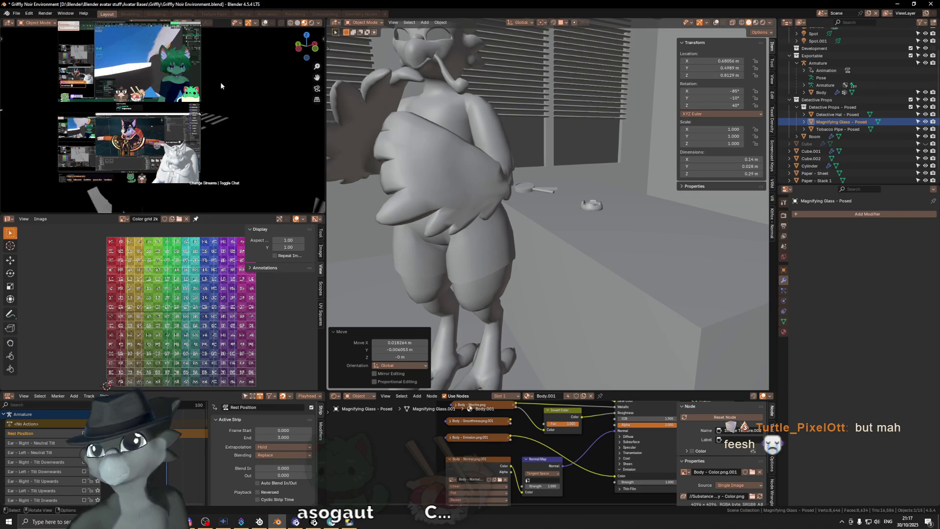
{"action": "left_click", "coordinate": [450, 77]}
{"action": "key", "text": "shift+alt+z"}
{"action": "scroll", "coordinate": [592, 290], "scroll_direction": "up", "scroll_amount": 3}
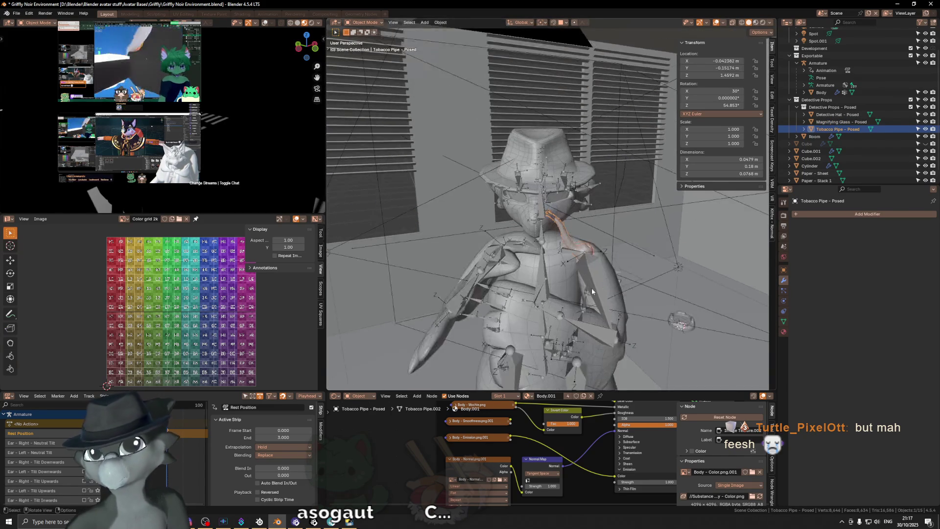
{"action": "scroll", "coordinate": [592, 290], "scroll_direction": "up", "scroll_amount": 1}
Nudge the posed pipe horizontally and lower it toward the character's beak.
{"action": "key", "text": "g"}
{"action": "key", "text": "shift+z"}
{"action": "left_click", "coordinate": [527, 309]}
{"action": "key", "text": "g"}
{"action": "key", "text": "z"}
{"action": "left_click", "coordinate": [531, 332]}
{"action": "mouse_move", "coordinate": [531, 332]}
{"action": "middle_mouse_down"}
{"action": "mouse_move", "coordinate": [507, 297]}
{"action": "mouse_move", "coordinate": [515, 275]}
{"action": "mouse_move", "coordinate": [507, 259]}
{"action": "middle_mouse_up"}
Make further small horizontal shifts and a slight lowering of the pipe, checking from the front.
{"action": "key", "text": "g"}
{"action": "key", "text": "shift+z"}
{"action": "left_click", "coordinate": [488, 289]}
{"action": "key", "text": "g"}
{"action": "key", "text": "shift+z"}
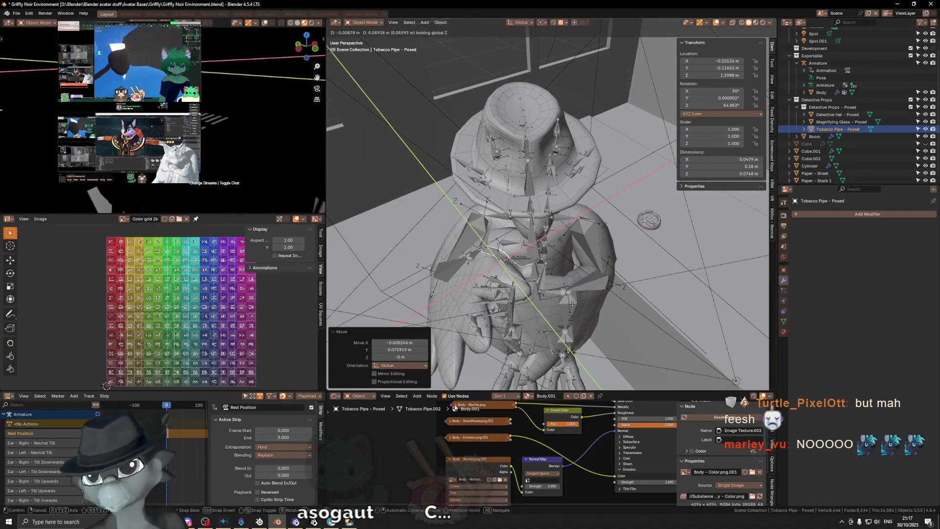
{"action": "left_click", "coordinate": [573, 303]}
{"action": "key", "text": "g"}
{"action": "left_click", "coordinate": [578, 309]}
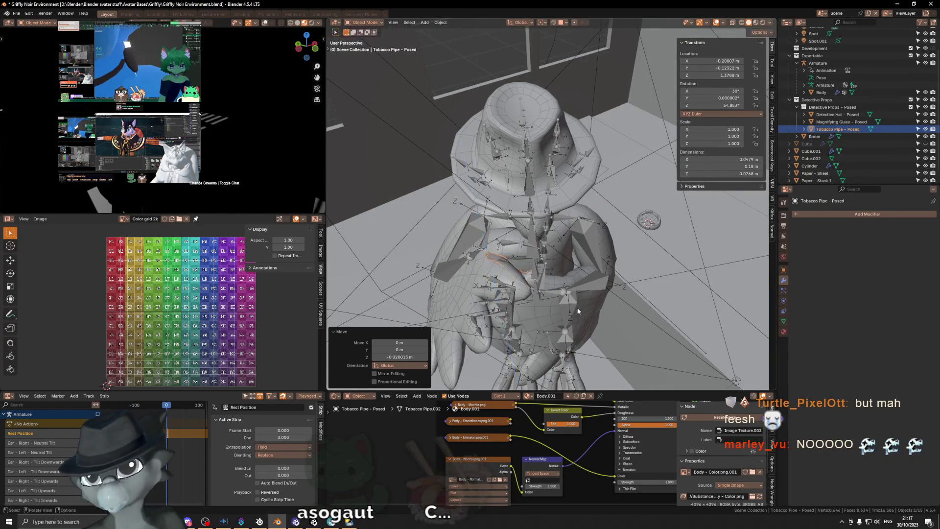
{"action": "middle_click_drag", "start_coordinate": [578, 308], "coordinate": [519, 278]}
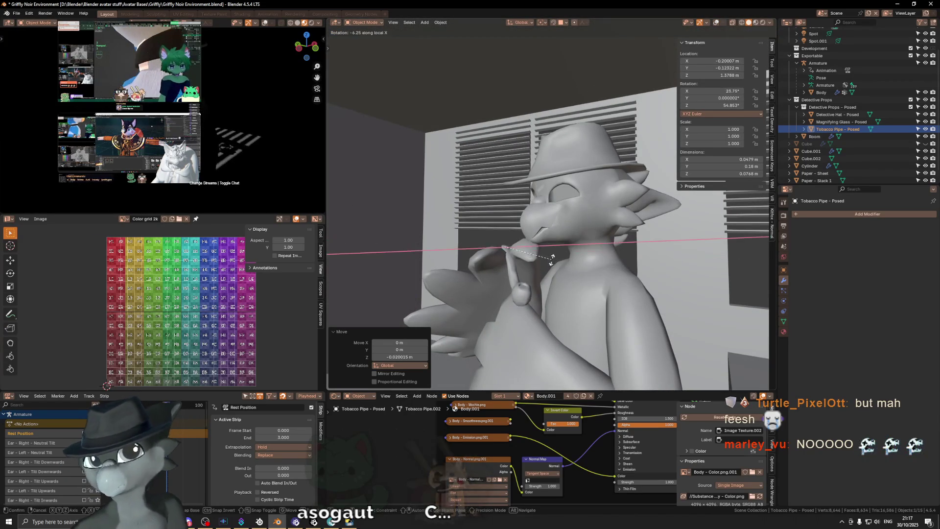
Turn the pipe -139° on its X axis, 115° on Y and tilt it 50° on X.
{"action": "key", "text": "x"}
{"action": "key", "text": "x"}
{"action": "left_click", "coordinate": [445, 135]}
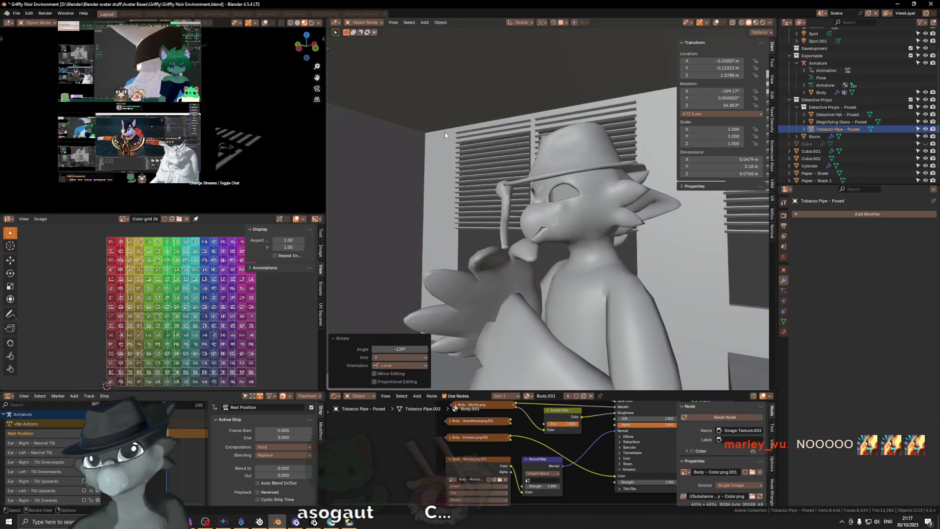
{"action": "key", "text": "y"}
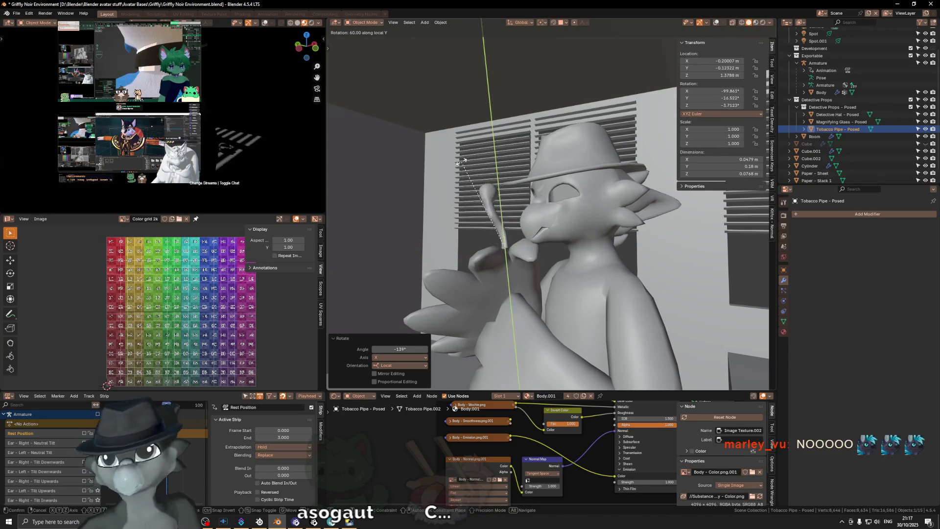
{"action": "left_click", "coordinate": [328, 224]}
{"action": "key", "text": "x"}
{"action": "key", "text": "x"}
{"action": "left_click", "coordinate": [580, 179]}
Lower and shift the pipe sideways until it sits at the character's mouth.
{"action": "key", "text": "g"}
{"action": "left_click", "coordinate": [579, 183]}
{"action": "middle_click_drag", "start_coordinate": [578, 182], "coordinate": [545, 232]}
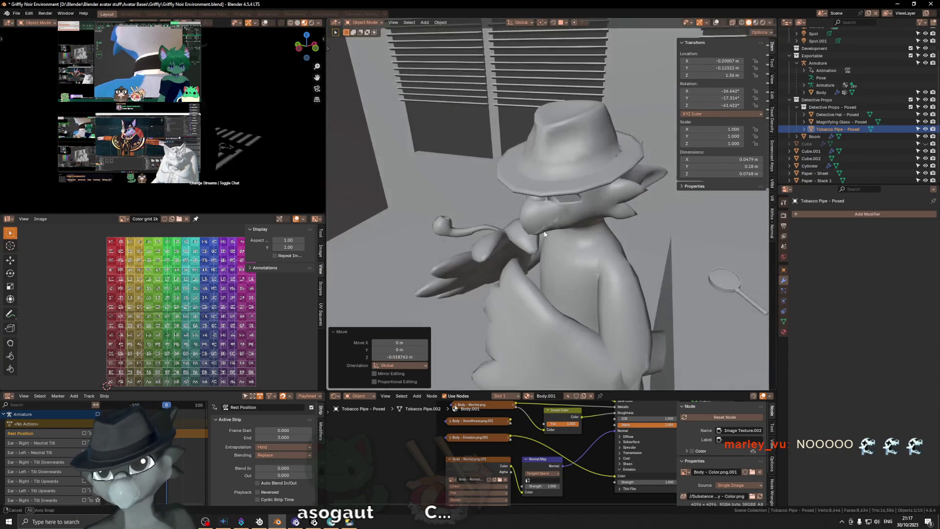
{"action": "left_click", "coordinate": [552, 240]}
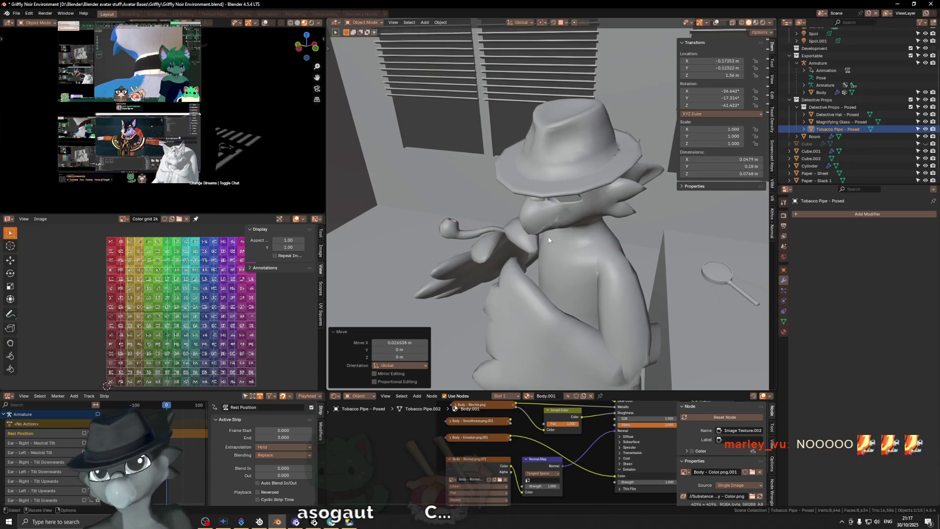
{"action": "middle_click_drag", "start_coordinate": [552, 239], "coordinate": [585, 241]}
{"action": "key", "text": "g"}
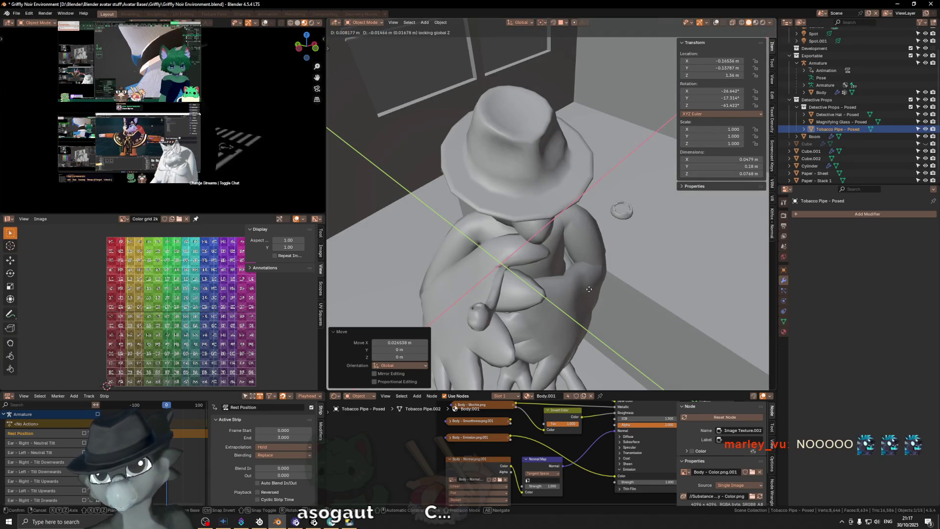
{"action": "left_click", "coordinate": [588, 289]}
{"action": "middle_click_drag", "start_coordinate": [587, 289], "coordinate": [508, 259]}
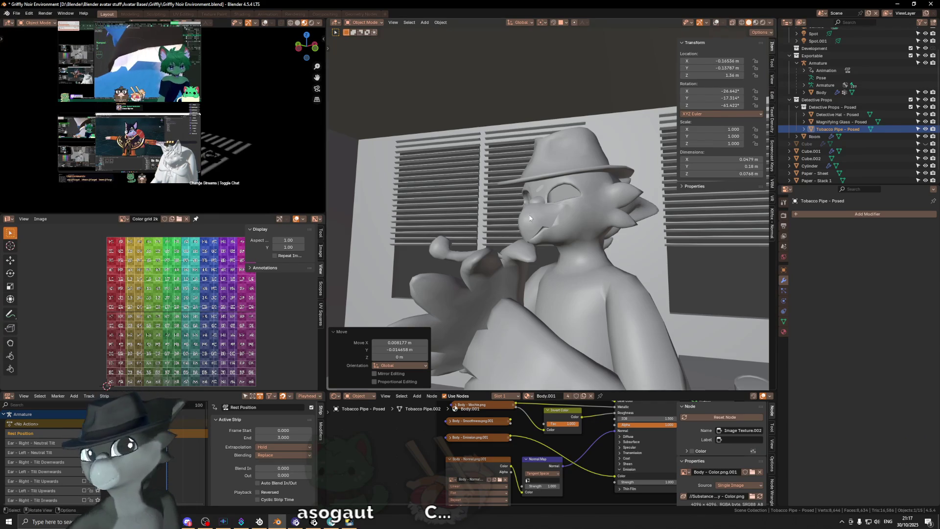
{"action": "middle_click_drag", "start_coordinate": [464, 199], "coordinate": [514, 265]}
Turn the pipe -45° around world Z and shift it slightly along Y into the beak.
{"action": "key", "text": "r"}
{"action": "key", "text": "z"}
{"action": "key", "text": "z"}
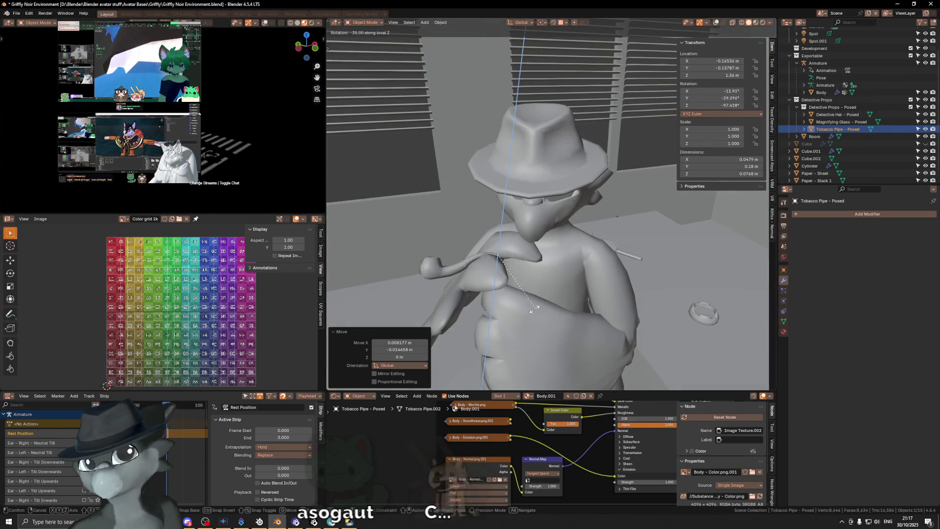
{"action": "middle_click_drag", "start_coordinate": [540, 305], "coordinate": [580, 284]}
{"action": "key", "text": "z"}
{"action": "key", "text": "z"}
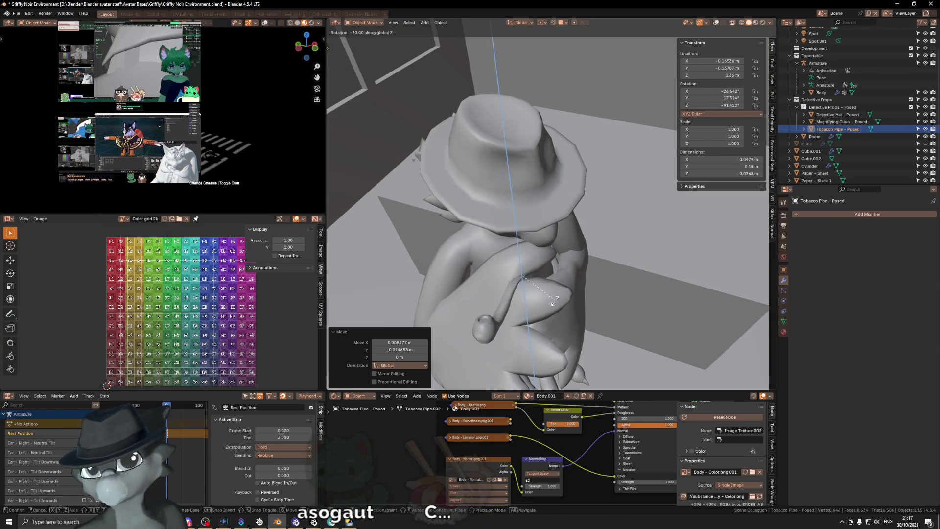
{"action": "left_click", "coordinate": [545, 296]}
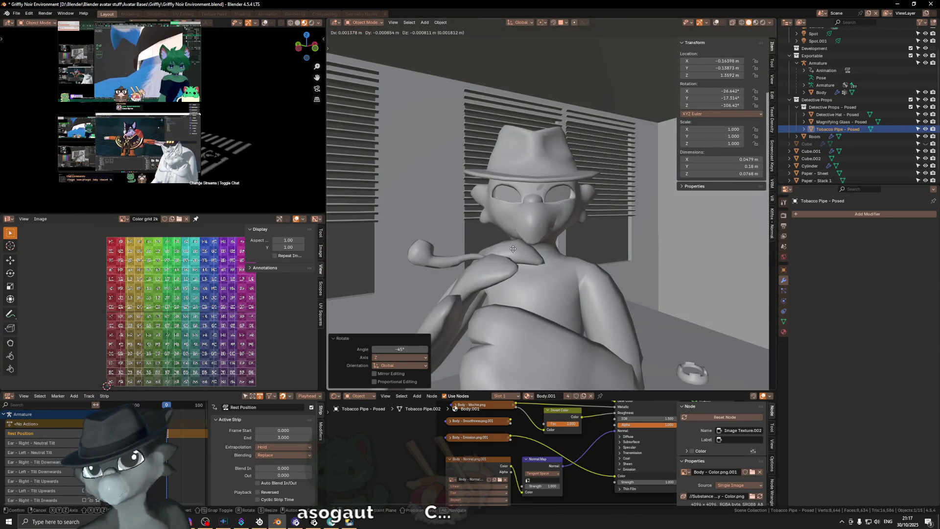
{"action": "mouse_move", "coordinate": [512, 248]}
{"action": "middle_mouse_down"}
{"action": "mouse_move", "coordinate": [559, 286]}
{"action": "mouse_move", "coordinate": [504, 218]}
{"action": "middle_mouse_up"}
{"action": "key", "text": "g"}
{"action": "key", "text": "y"}
{"action": "left_click", "coordinate": [566, 292]}
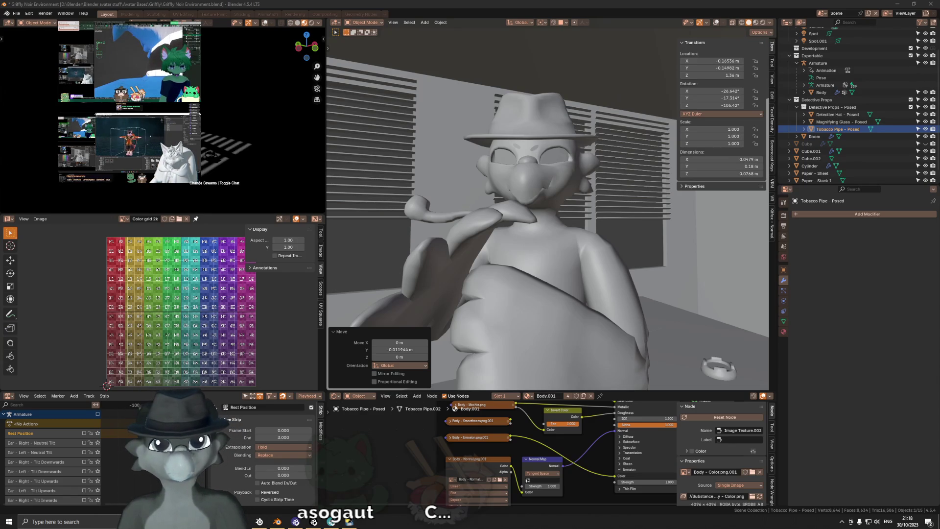
{"action": "key", "text": "alt+Tab"}
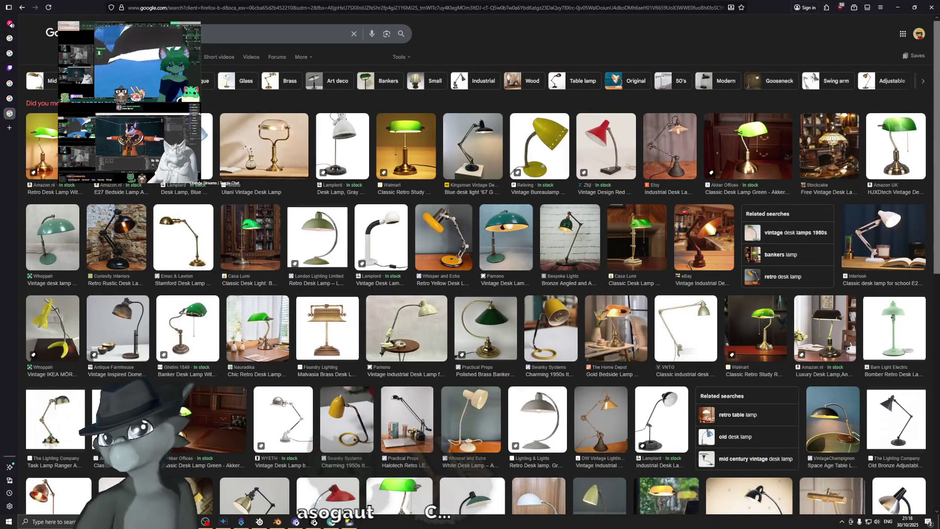
{"action": "scroll", "coordinate": [169, 190], "scroll_direction": "down", "scroll_amount": 1}
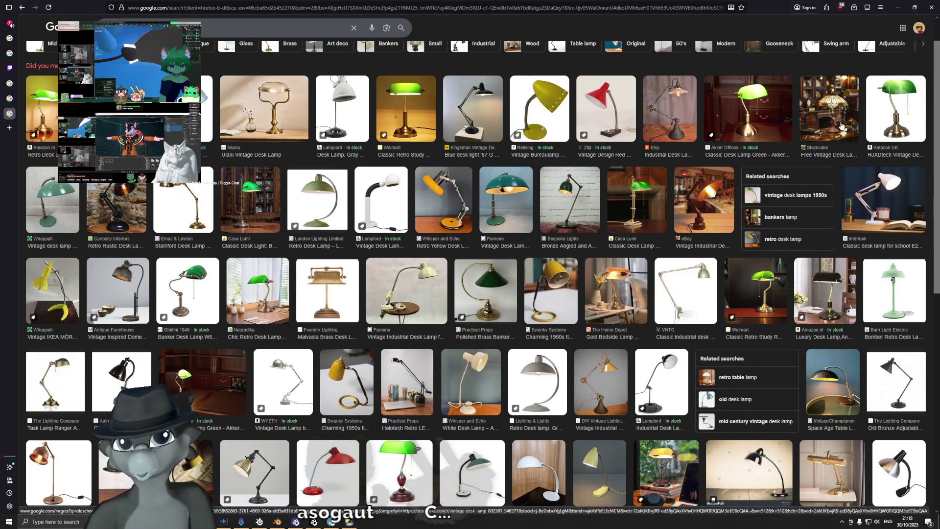
Preview a vintage lamp photo, search Google Images for 'tiffany lamp', then return to Blender.
{"action": "left_click", "coordinate": [874, 113]}
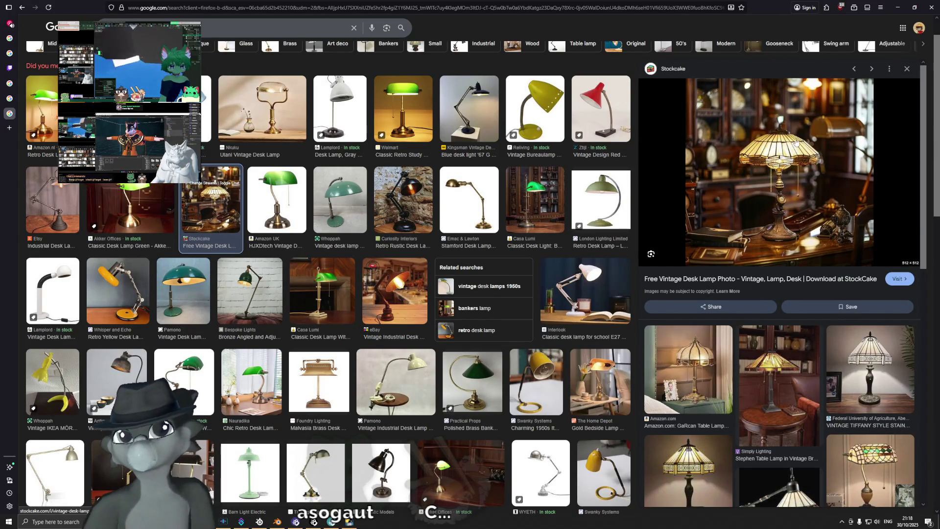
{"action": "scroll", "coordinate": [763, 173], "scroll_direction": "down", "scroll_amount": 3}
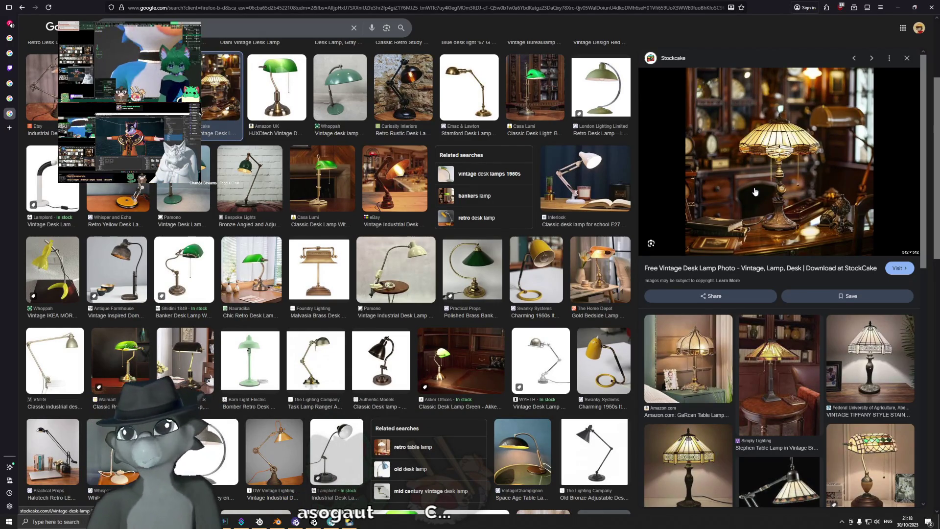
{"action": "scroll", "coordinate": [617, 229], "scroll_direction": "down", "scroll_amount": 2}
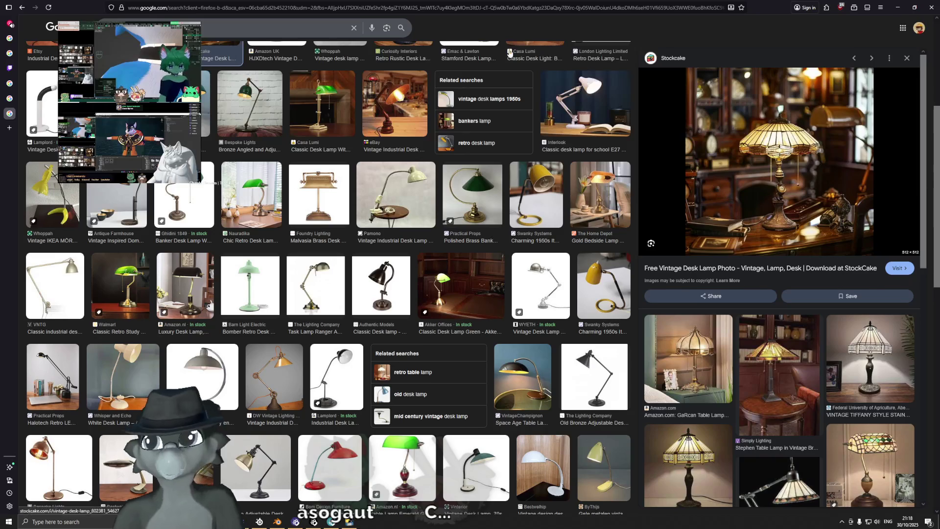
{"action": "left_click", "coordinate": [221, 27]}
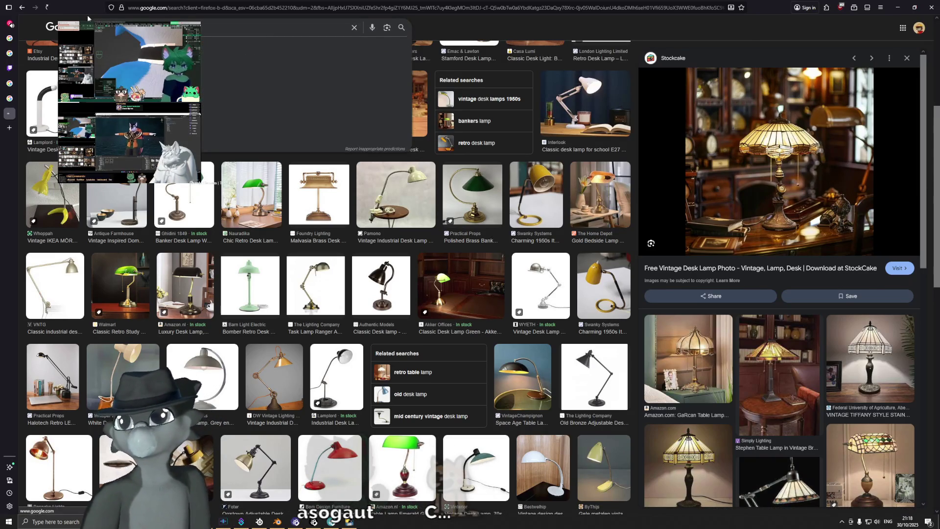
{"action": "key", "text": "Return"}
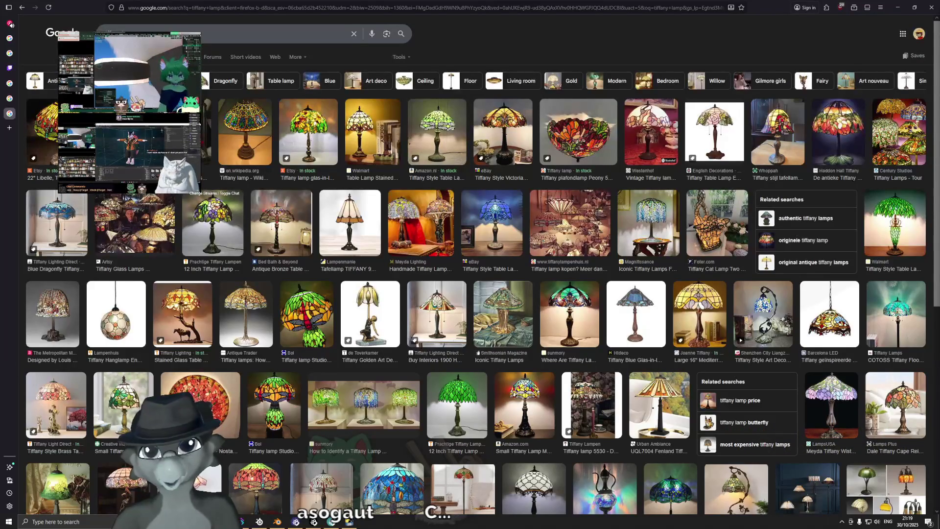
{"action": "scroll", "coordinate": [480, 259], "scroll_direction": "down", "scroll_amount": 2}
{"action": "scroll", "coordinate": [463, 266], "scroll_direction": "down", "scroll_amount": 1}
{"action": "scroll", "coordinate": [452, 272], "scroll_direction": "down", "scroll_amount": 1}
{"action": "scroll", "coordinate": [442, 277], "scroll_direction": "down", "scroll_amount": 1}
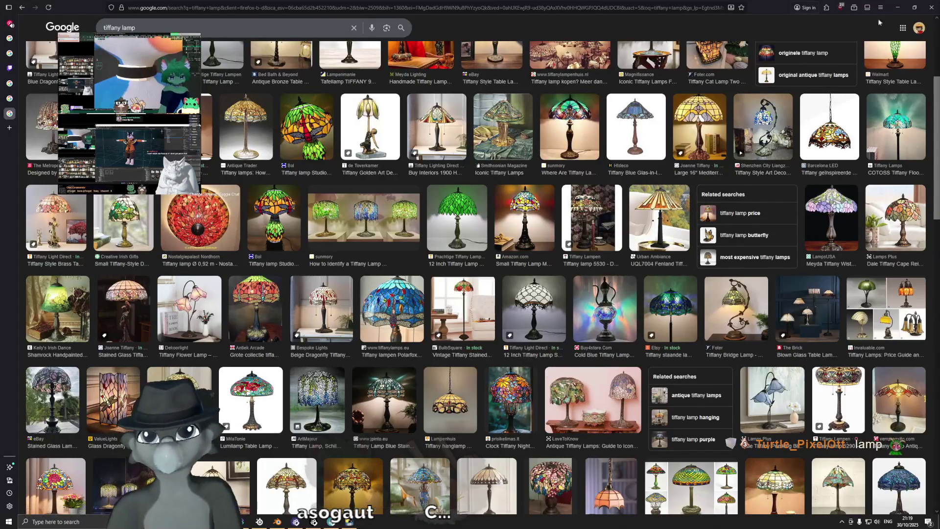
{"action": "left_click", "coordinate": [897, 6]}
{"action": "scroll", "coordinate": [674, 244], "scroll_direction": "up", "scroll_amount": 3}
{"action": "mouse_move", "coordinate": [673, 245]}
{"action": "middle_mouse_down"}
{"action": "mouse_move", "coordinate": [645, 250]}
{"action": "mouse_move", "coordinate": [679, 327]}
{"action": "middle_mouse_up"}
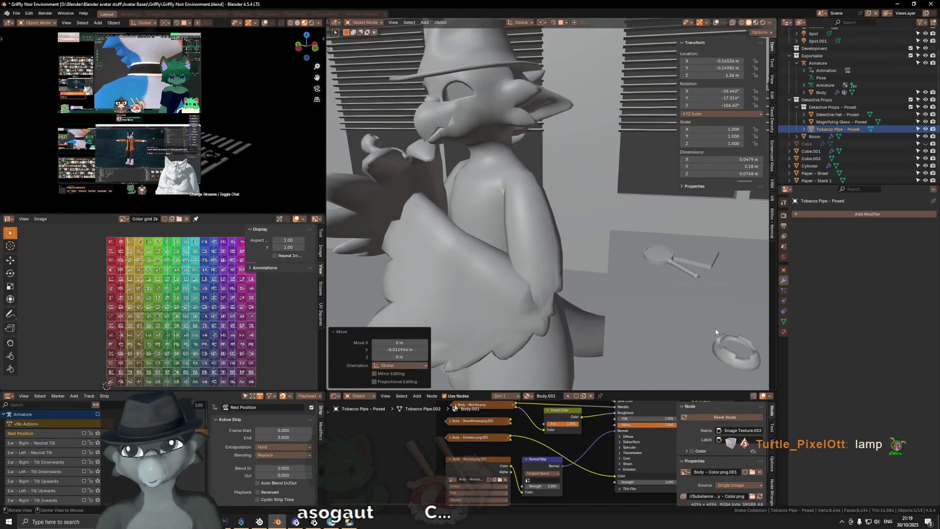
Focus on the desk props, select the magnifying glass and paper stack, start a move and cancel it.
{"action": "key", "text": "KP_Decimal"}
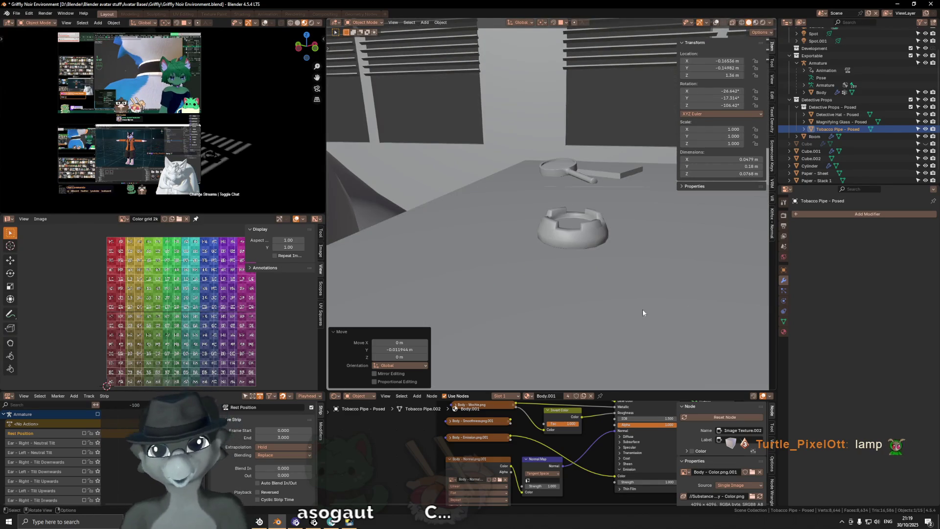
{"action": "scroll", "coordinate": [581, 188], "scroll_direction": "down", "scroll_amount": 3}
{"action": "middle_click_drag", "start_coordinate": [580, 189], "coordinate": [581, 219]}
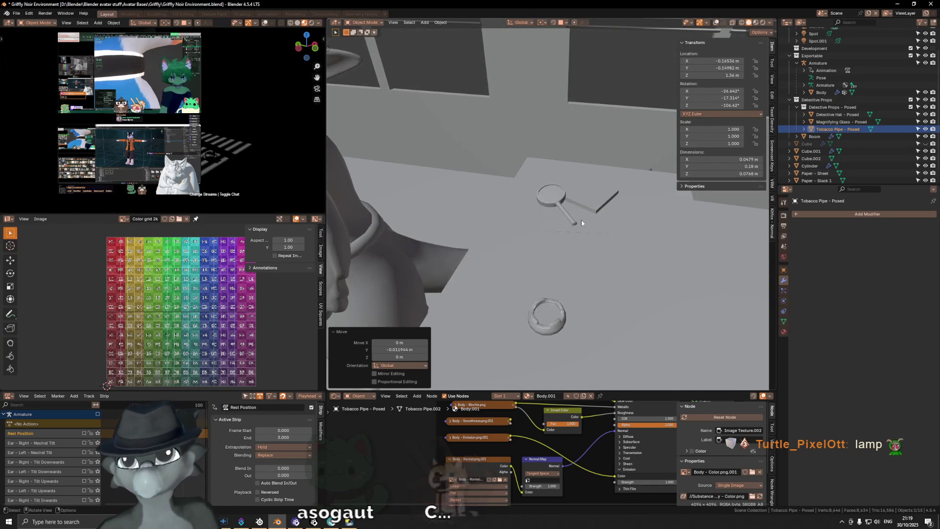
{"action": "left_click", "coordinate": [567, 213]}
{"action": "key", "text": "alt+z"}
{"action": "left_click", "coordinate": [592, 203], "text": "shift"}
{"action": "key", "text": "g"}
{"action": "key", "text": "Escape"}
Orbit around the desk and bring up the Shift+A list of objects to add.
{"action": "middle_click_drag", "start_coordinate": [591, 203], "coordinate": [397, 223]}
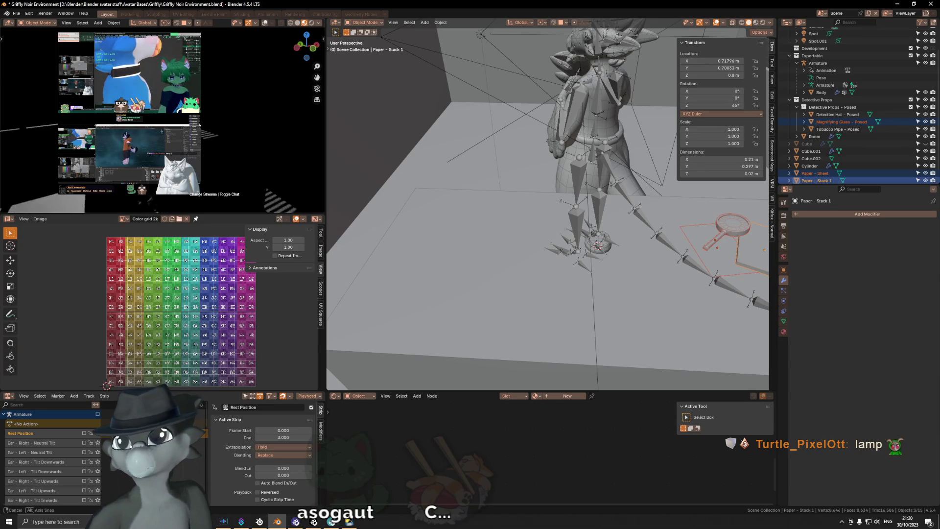
{"action": "middle_click_drag", "start_coordinate": [397, 224], "coordinate": [573, 232]}
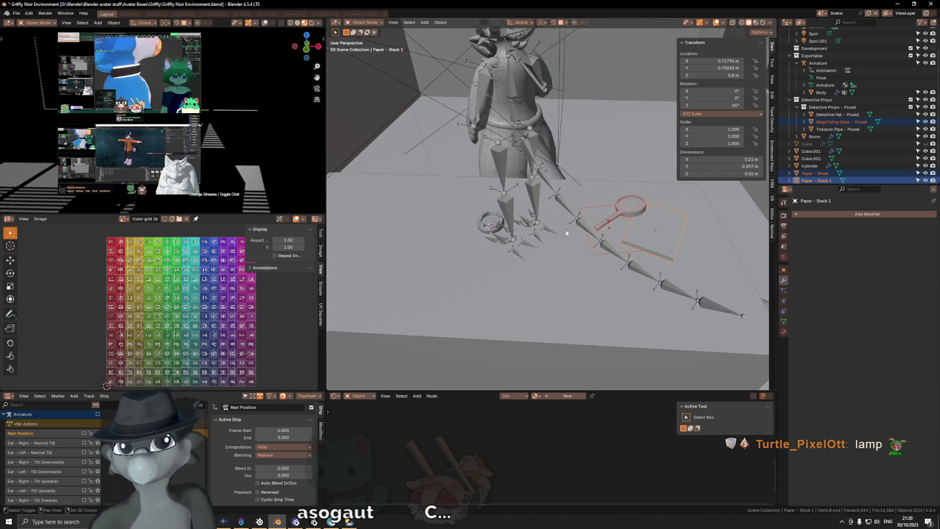
{"action": "middle_click_drag", "start_coordinate": [456, 214], "coordinate": [487, 228]}
{"action": "key", "text": "shift+a"}
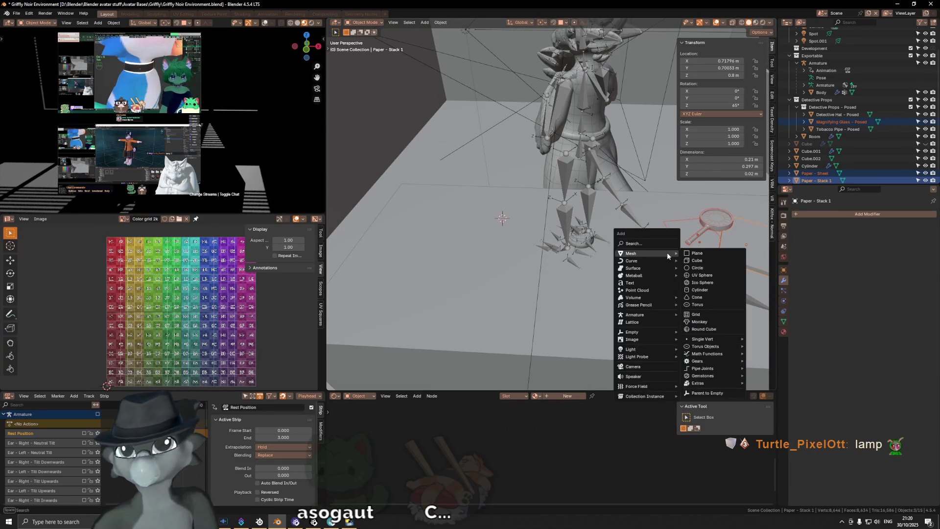
Add a cylinder at the 3D cursor and rotate it -90° on X onto its side.
{"action": "left_click", "coordinate": [712, 289]}
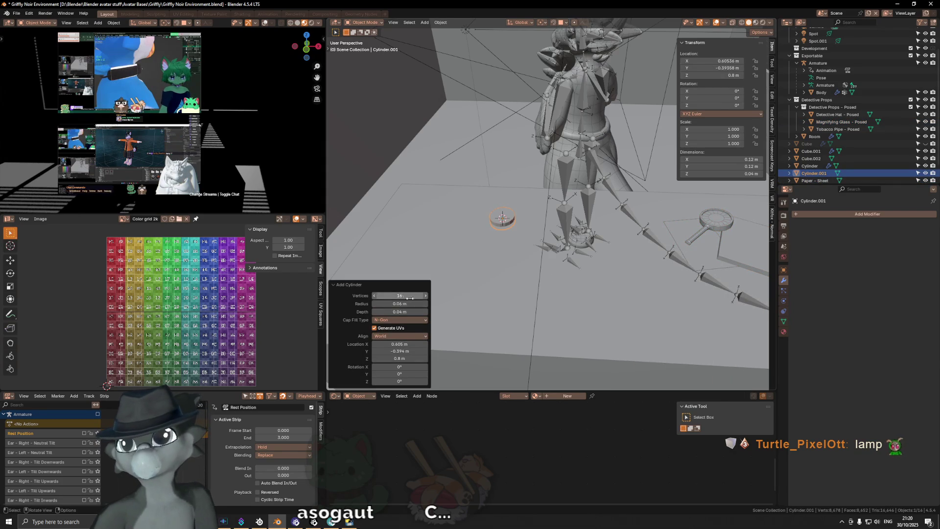
{"action": "key", "text": "r"}
{"action": "key", "text": "x"}
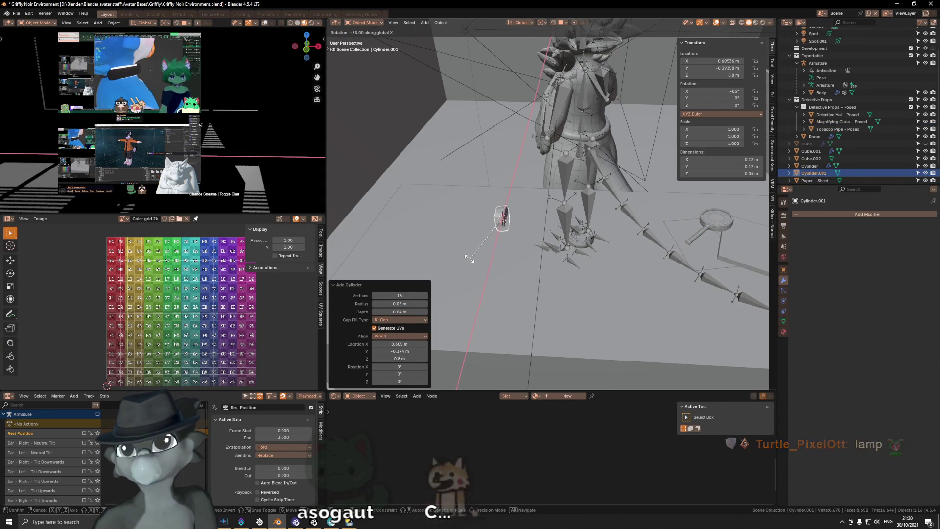
{"action": "left_click", "coordinate": [465, 256]}
{"action": "middle_click_drag", "start_coordinate": [466, 255], "coordinate": [594, 251]}
Shrink the cylinder to 0.6 scale, then stretch it 3× along Y into a flat block.
{"action": "key", "text": "s"}
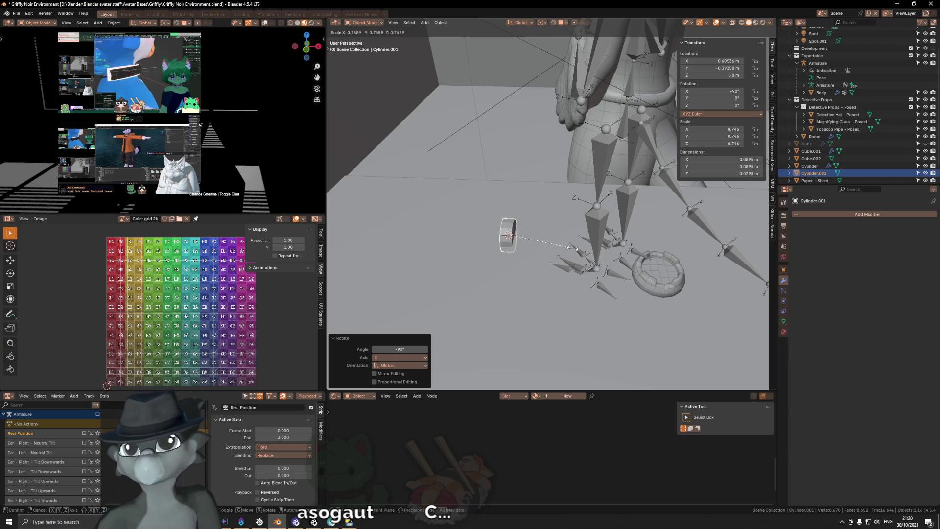
{"action": "type", "text": ".6"}
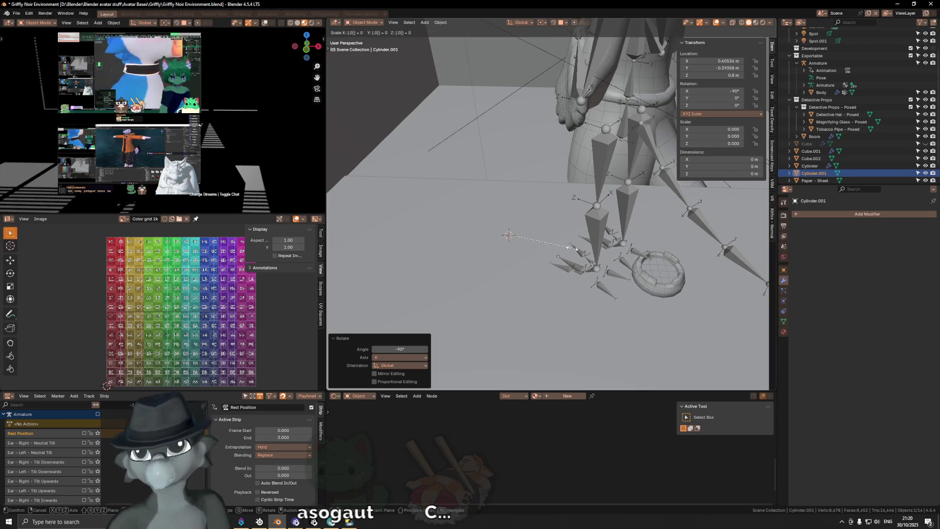
{"action": "key", "text": "Return"}
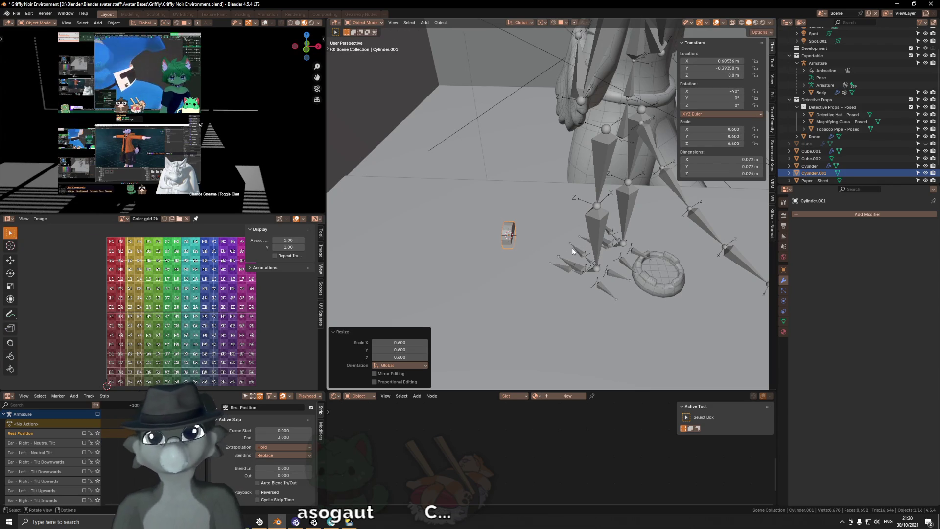
{"action": "key", "text": "s"}
{"action": "key", "text": "z"}
{"action": "key", "text": "Escape"}
{"action": "key", "text": "s"}
{"action": "key", "text": "y"}
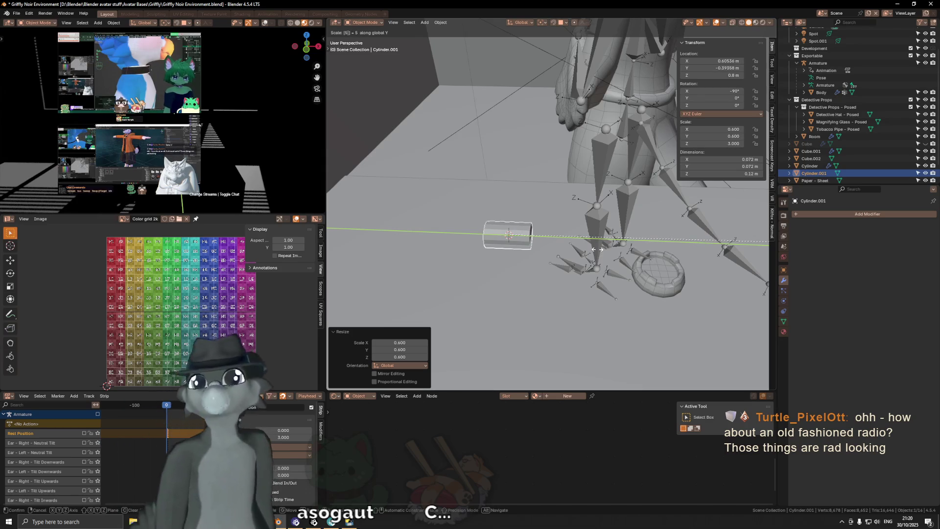
{"action": "key", "text": "Return"}
Apply the cylinder's scale with Ctrl+A and enter mesh editing on it.
{"action": "key", "text": "Tab"}
{"action": "middle_click_drag", "start_coordinate": [596, 245], "coordinate": [632, 242]}
{"action": "key", "text": "Tab"}
{"action": "key", "text": "ctrl+a"}
{"action": "key", "text": "ctrl+a"}
{"action": "left_click", "coordinate": [663, 233]}
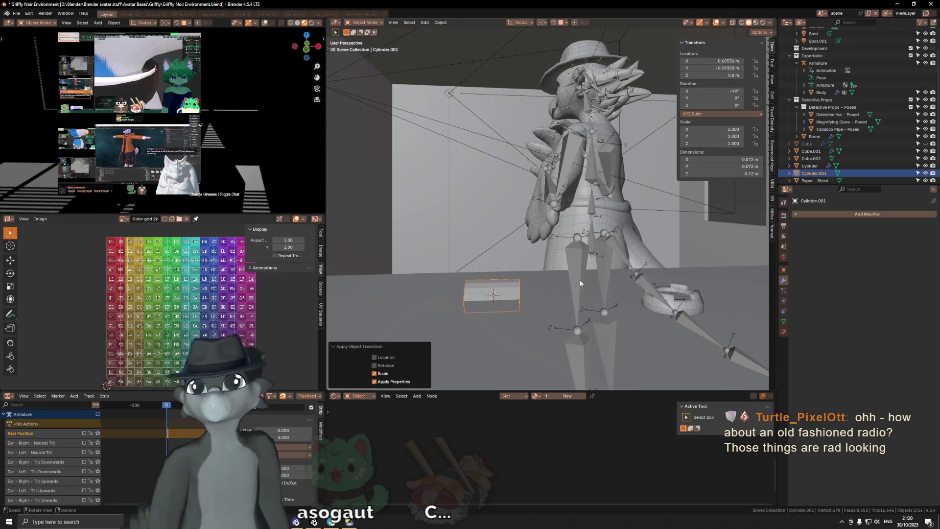
{"action": "key", "text": "Tab"}
{"action": "middle_click_drag", "start_coordinate": [556, 305], "coordinate": [547, 302]}
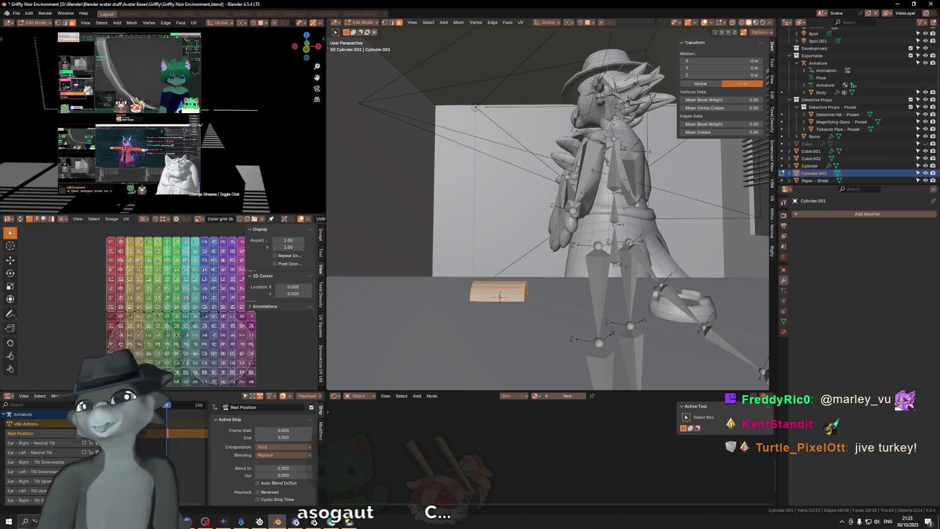
Widen the block's mesh slightly along Y and apply the scale again.
{"action": "mouse_move", "coordinate": [499, 297]}
{"action": "middle_mouse_down"}
{"action": "mouse_move", "coordinate": [509, 261]}
{"action": "mouse_move", "coordinate": [577, 250]}
{"action": "middle_mouse_up"}
{"action": "key", "text": "s"}
{"action": "key", "text": "x"}
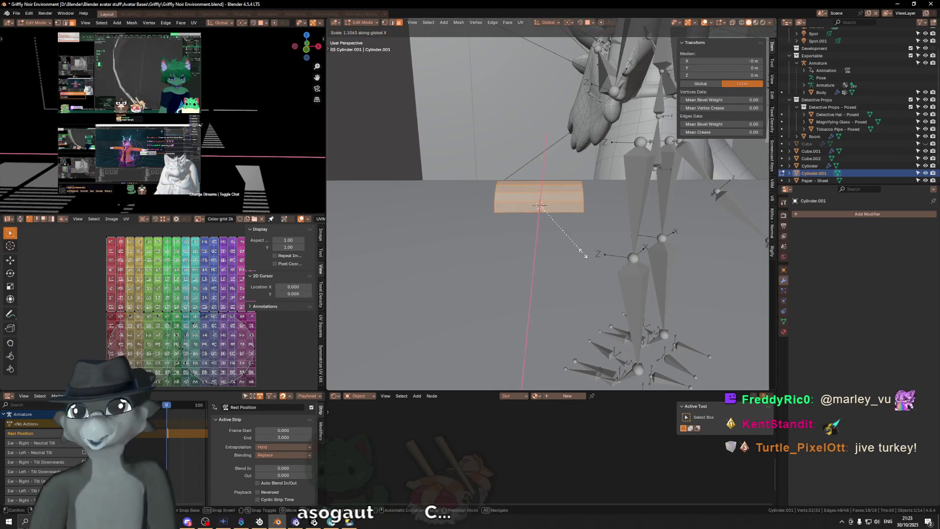
{"action": "key", "text": "y"}
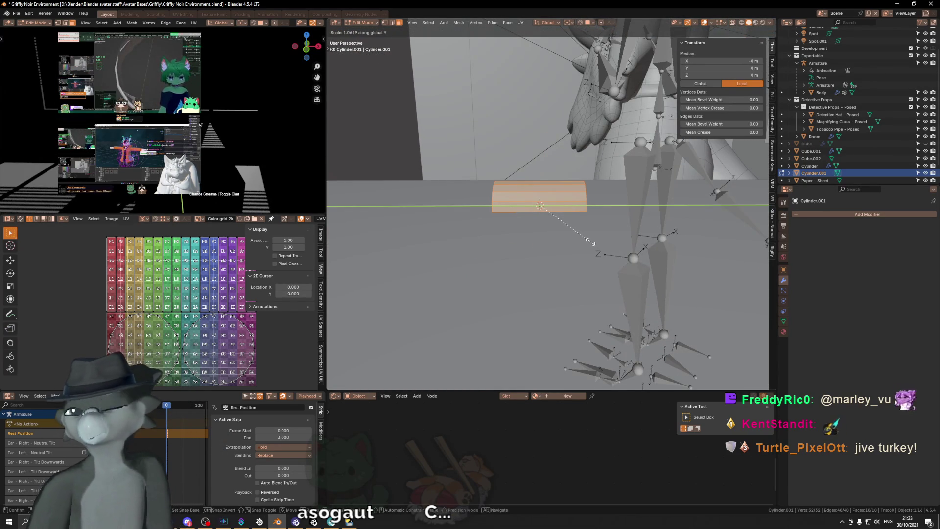
{"action": "key", "text": "1"}
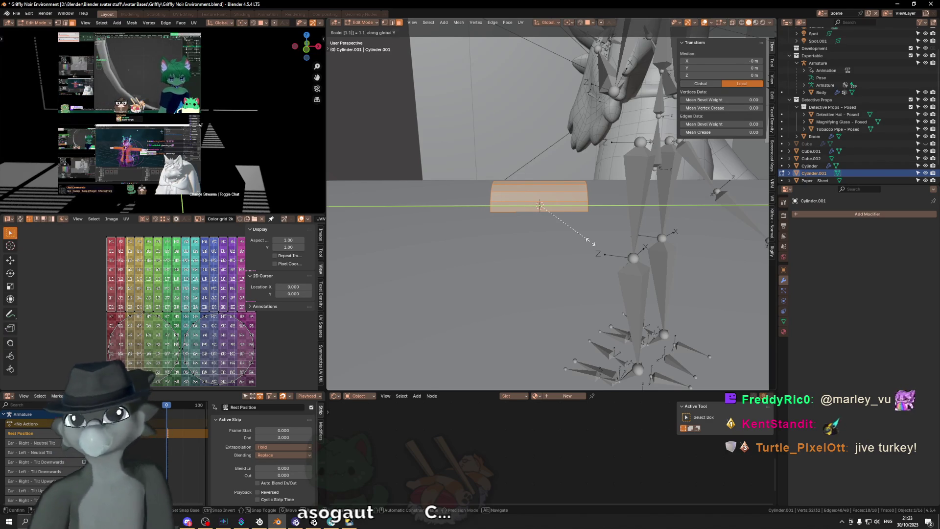
{"action": "key", "text": "Return"}
{"action": "key", "text": "Tab"}
{"action": "key", "text": "ctrl+a"}
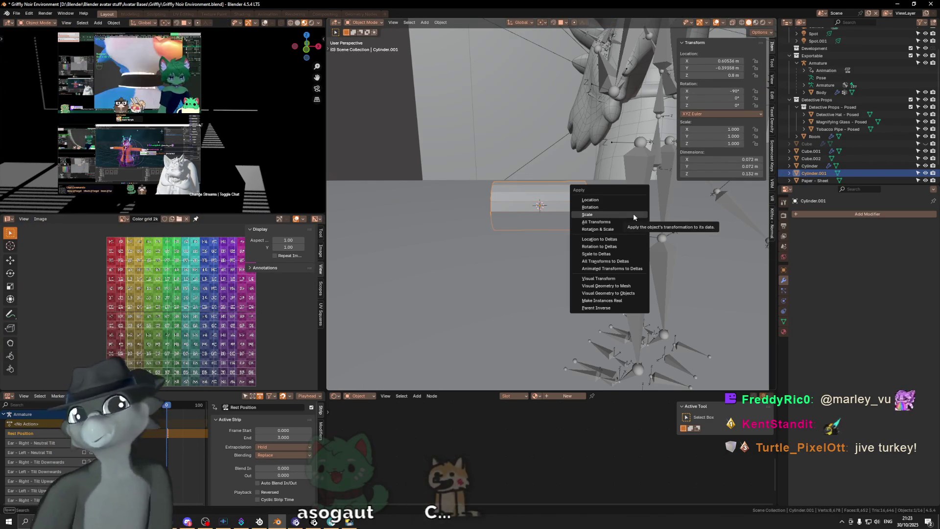
{"action": "left_click", "coordinate": [633, 213]}
{"action": "key", "text": "Tab"}
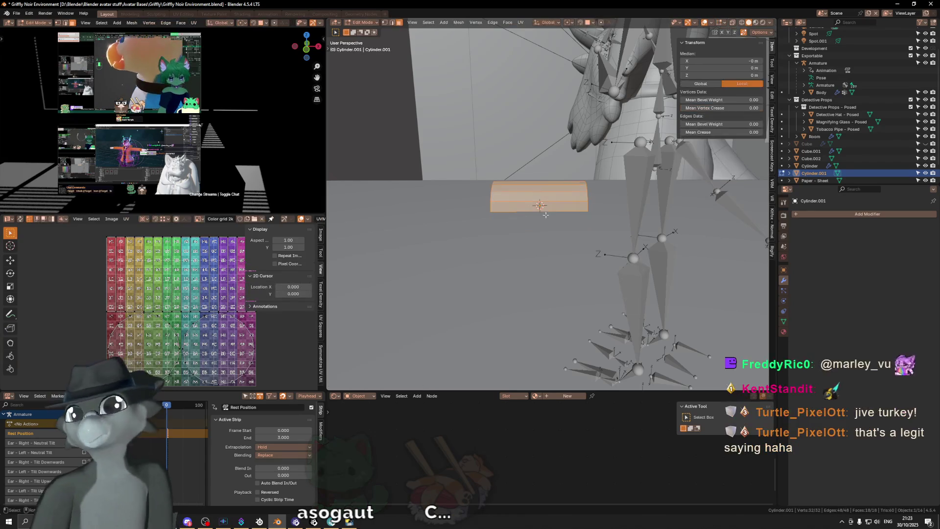
{"action": "middle_click_drag", "start_coordinate": [545, 215], "coordinate": [560, 195]}
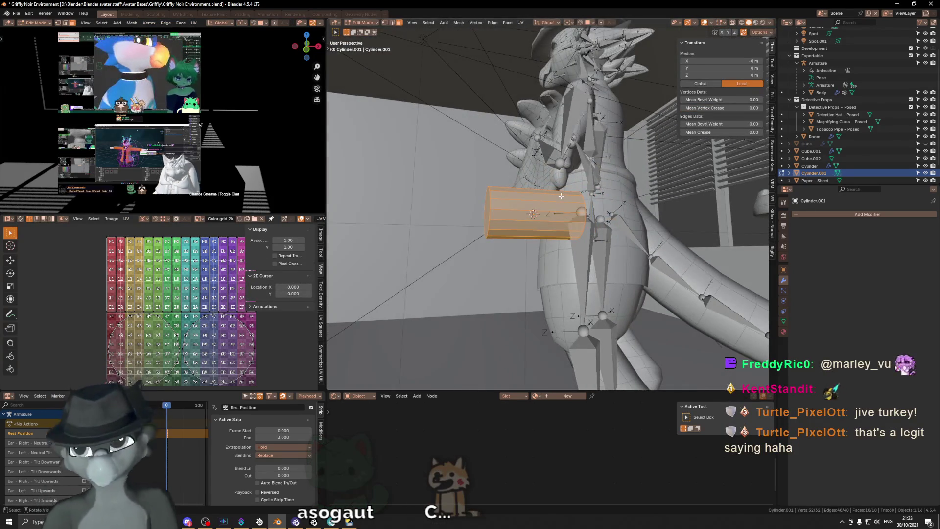
From Front view, knife a cut line across the end face and check it in both side views.
{"action": "key", "text": "KP_1"}
{"action": "scroll", "coordinate": [560, 196], "scroll_direction": "up", "scroll_amount": 2}
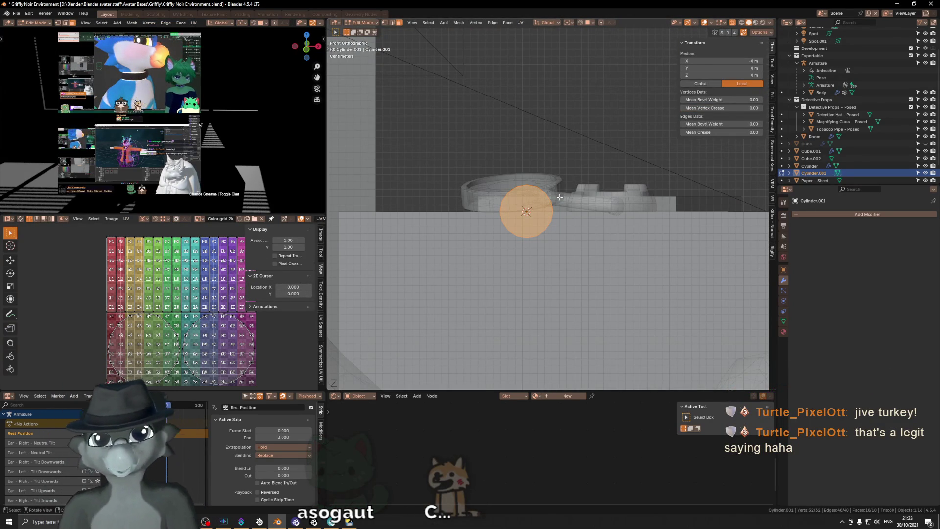
{"action": "key", "text": "k"}
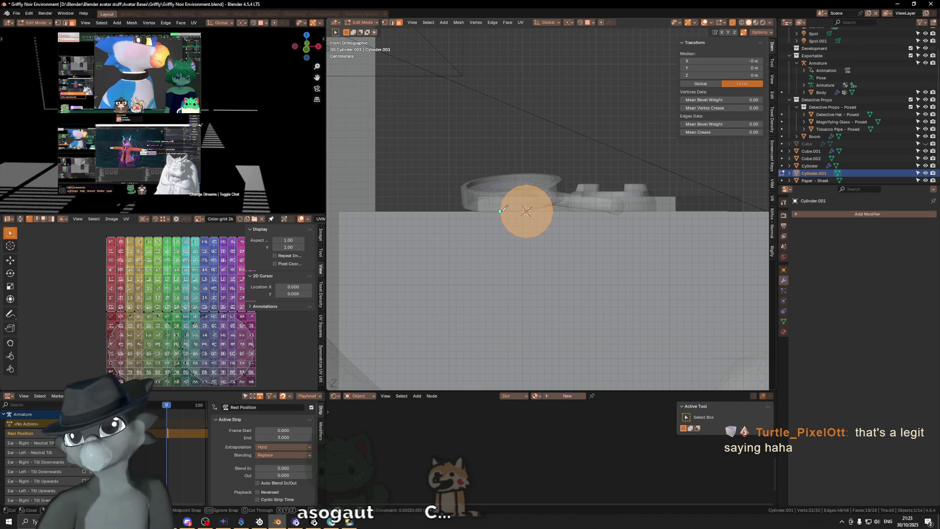
{"action": "left_click", "coordinate": [553, 210]}
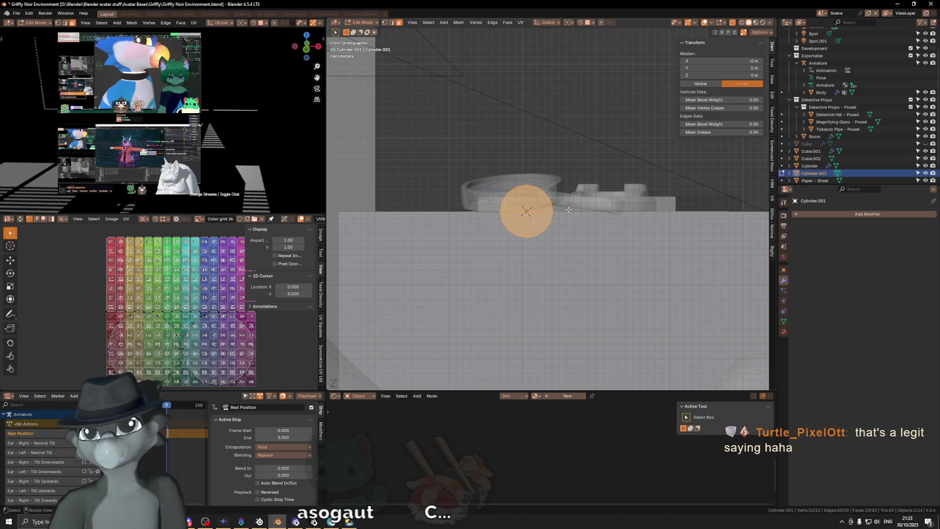
{"action": "middle_click_drag", "start_coordinate": [566, 210], "coordinate": [50, 219]}
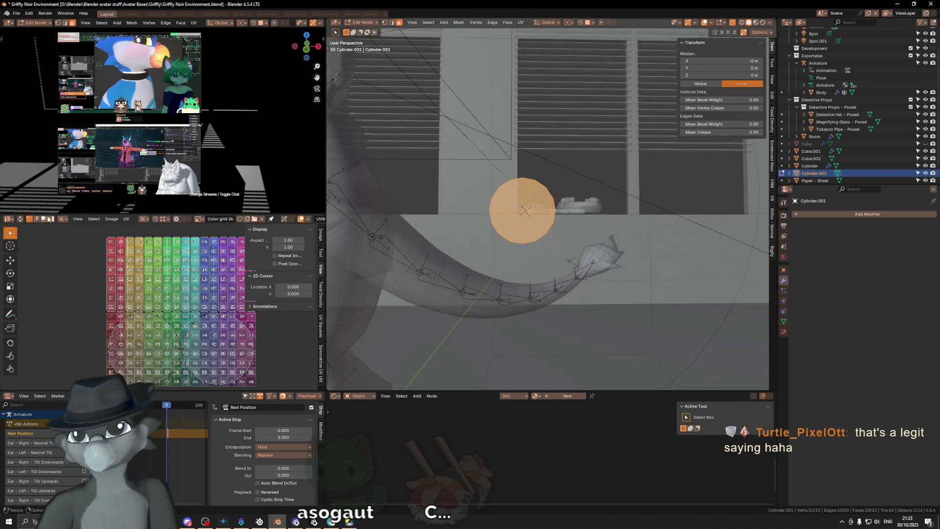
{"action": "middle_click_drag", "start_coordinate": [543, 221], "coordinate": [575, 218]}
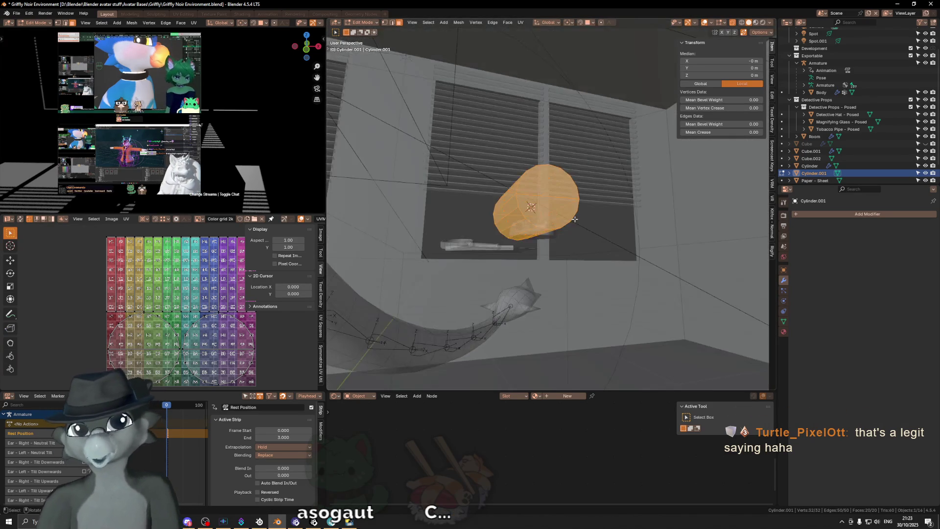
{"action": "key", "text": "KP_3"}
{"action": "key", "text": "ctrl+KP_3"}
{"action": "key", "text": "KP_3"}
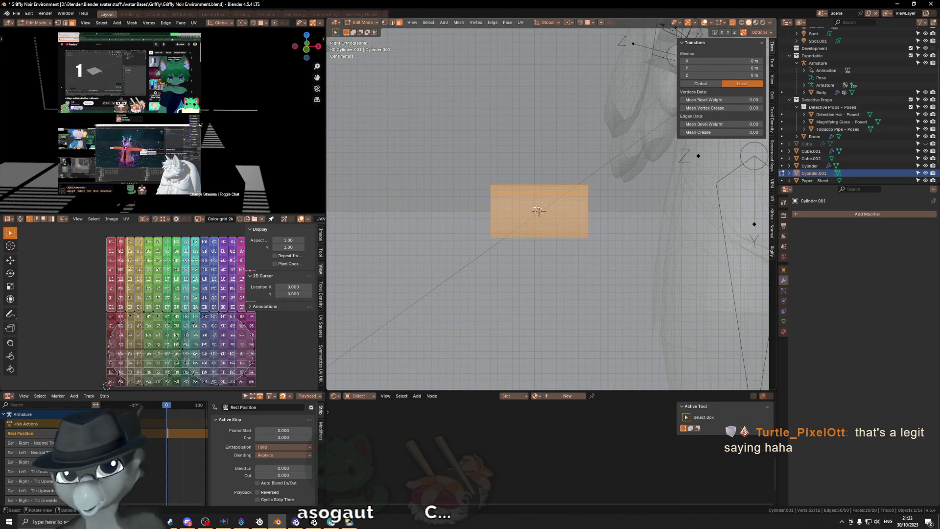
Circle-select the lower strip of faces, delete them to leave a half-cylinder arch, and exit Edit Mode.
{"action": "key", "text": "c"}
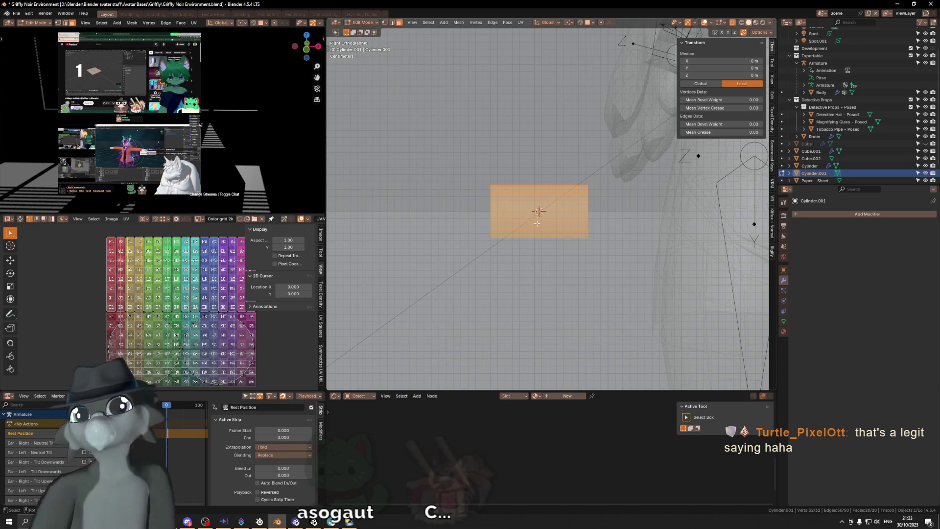
{"action": "left_click_drag", "start_coordinate": [500, 225], "coordinate": [588, 226]}
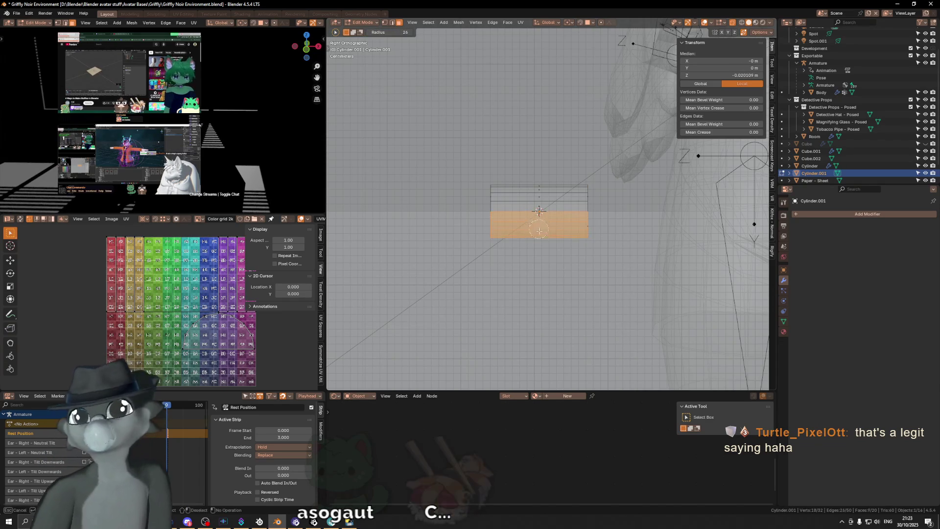
{"action": "right_click", "coordinate": [642, 243]}
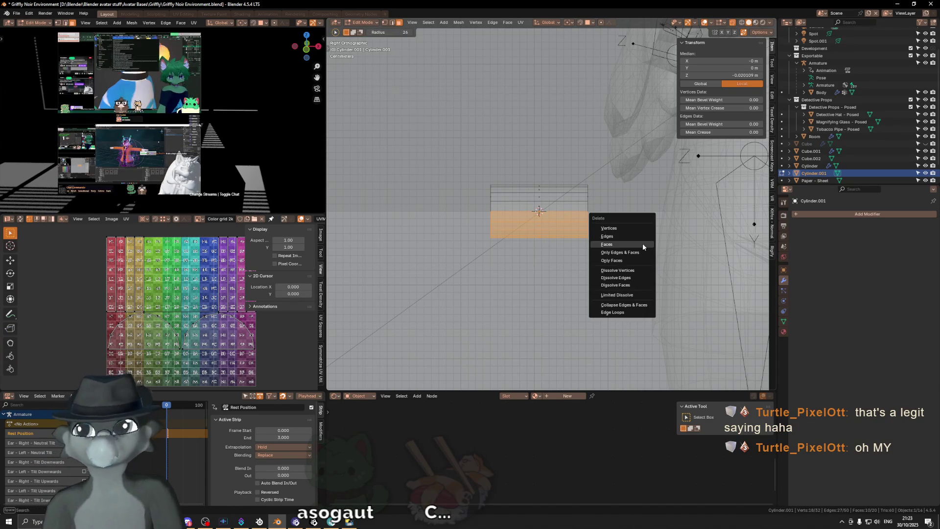
{"action": "left_click", "coordinate": [642, 243]}
{"action": "mouse_move", "coordinate": [642, 243]}
{"action": "middle_mouse_down"}
{"action": "mouse_move", "coordinate": [585, 231]}
{"action": "mouse_move", "coordinate": [635, 231]}
{"action": "middle_mouse_up"}
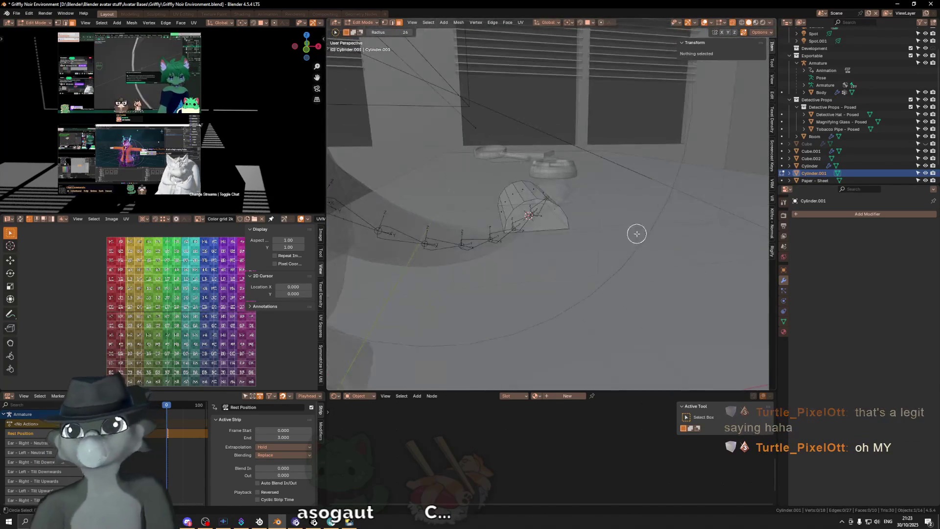
{"action": "key", "text": "Tab"}
{"action": "mouse_move", "coordinate": [512, 237]}
{"action": "middle_mouse_down"}
{"action": "mouse_move", "coordinate": [535, 217]}
{"action": "mouse_move", "coordinate": [519, 215]}
{"action": "middle_mouse_up"}
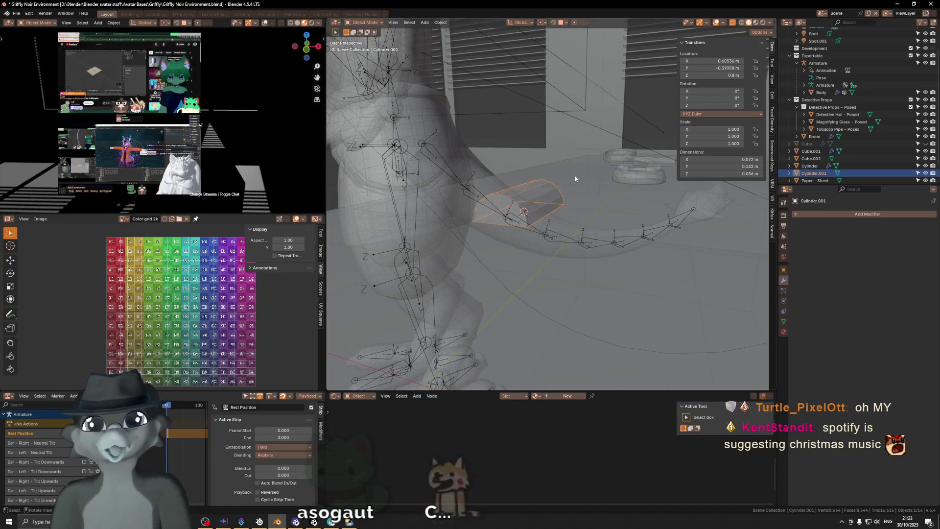
Raise the arched shade 0.1 m along Z.
{"action": "middle_click_drag", "start_coordinate": [586, 169], "coordinate": [604, 150]}
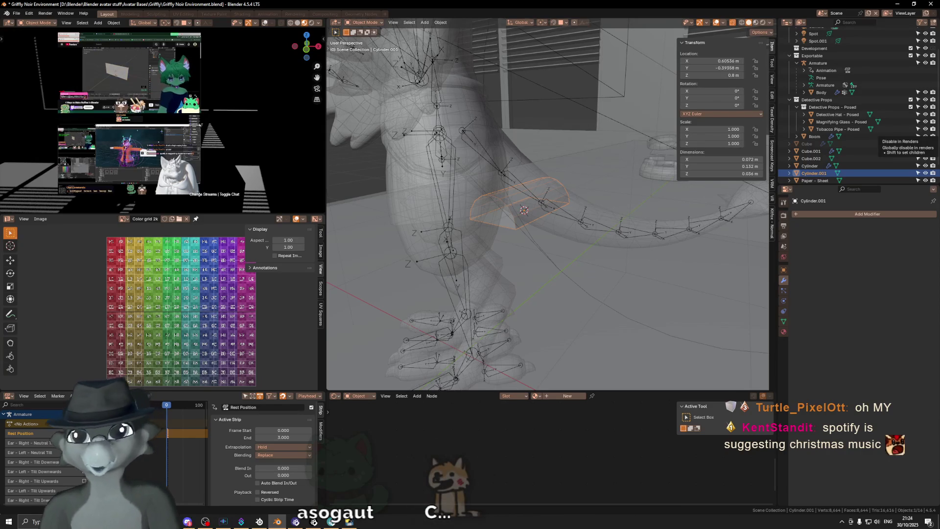
{"action": "mouse_move", "coordinate": [570, 197]}
{"action": "middle_mouse_down"}
{"action": "mouse_move", "coordinate": [520, 195]}
{"action": "mouse_move", "coordinate": [525, 188]}
{"action": "middle_mouse_up"}
{"action": "scroll", "coordinate": [534, 190], "scroll_direction": "up", "scroll_amount": 2}
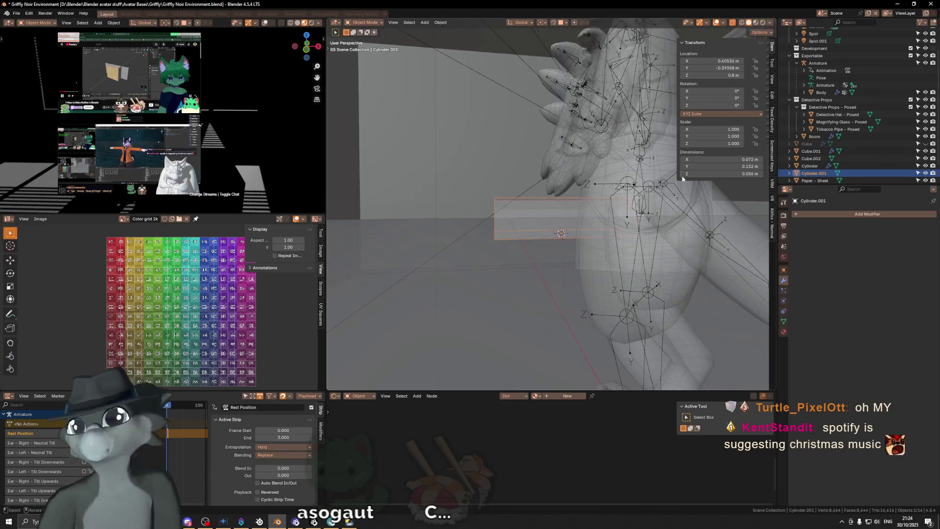
{"action": "mouse_move", "coordinate": [546, 159]}
{"action": "middle_mouse_down"}
{"action": "mouse_move", "coordinate": [606, 157]}
{"action": "mouse_move", "coordinate": [620, 171]}
{"action": "middle_mouse_up"}
{"action": "key", "text": "g"}
{"action": "key", "text": "z"}
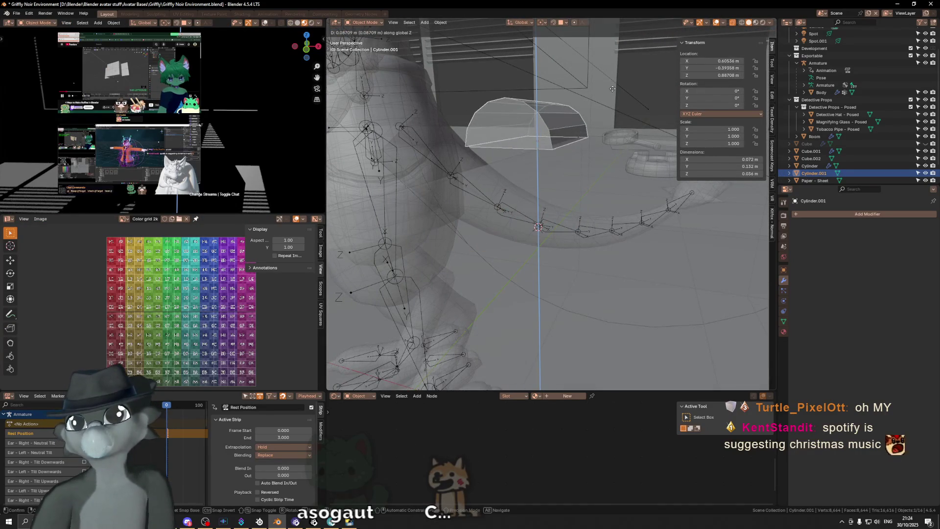
{"action": "type", "text": "0.1"}
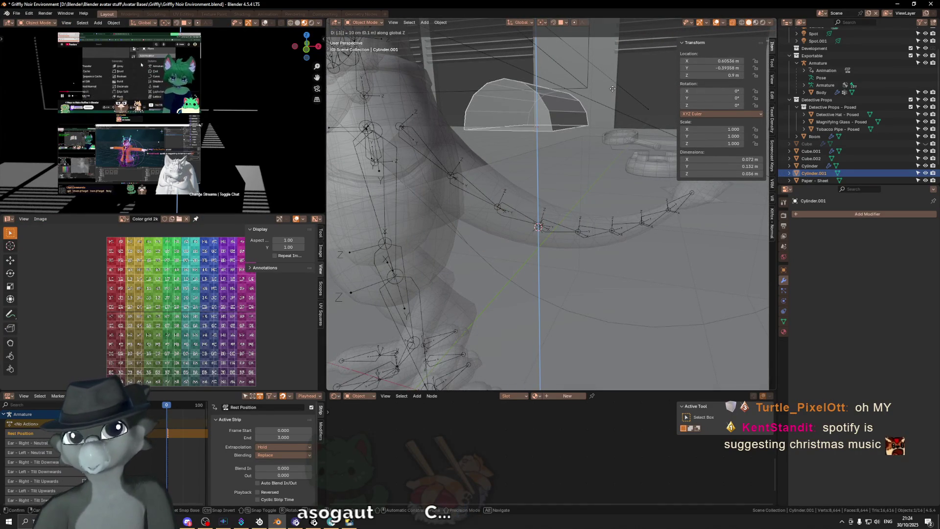
{"action": "key", "text": "Return"}
{"action": "mouse_move", "coordinate": [603, 110]}
{"action": "middle_mouse_down"}
{"action": "mouse_move", "coordinate": [591, 112]}
{"action": "mouse_move", "coordinate": [595, 122]}
{"action": "mouse_move", "coordinate": [565, 108]}
{"action": "middle_mouse_up"}
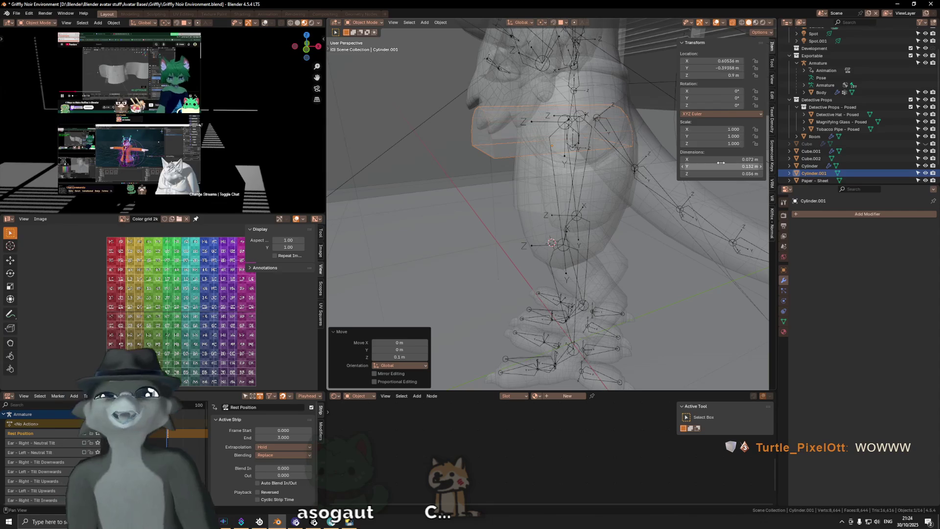
Repeat the Z grab so the shade's Location Z ends at 1 m.
{"action": "middle_click_drag", "start_coordinate": [649, 189], "coordinate": [552, 146]}
{"action": "key", "text": "g"}
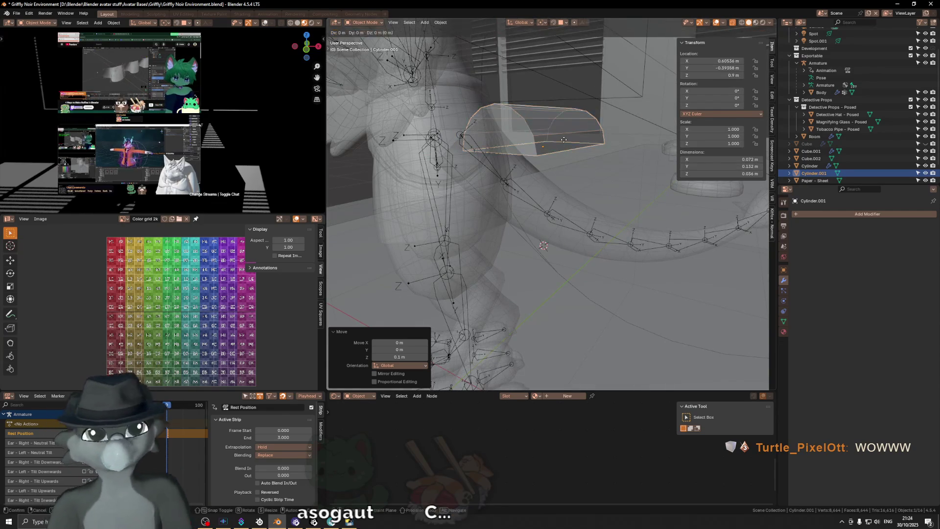
{"action": "key", "text": "z"}
{"action": "key", "text": "1"}
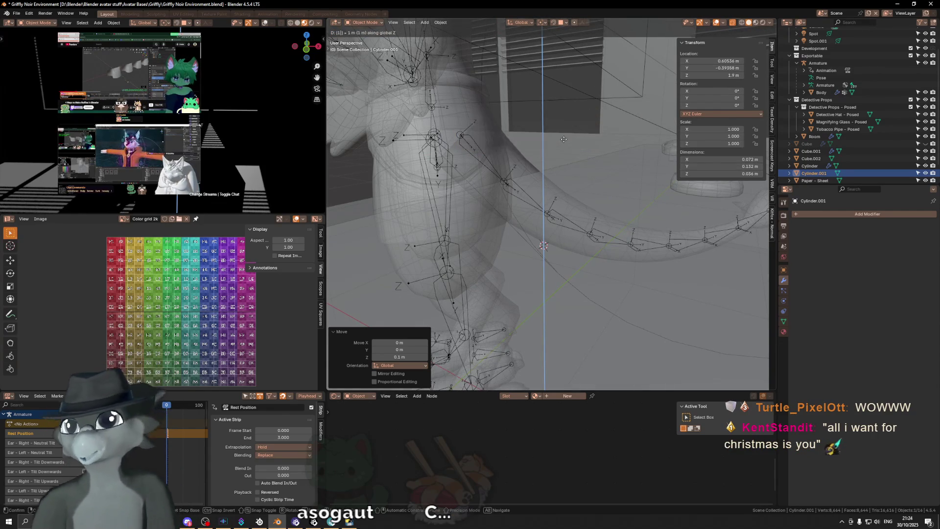
{"action": "key", "text": "Escape"}
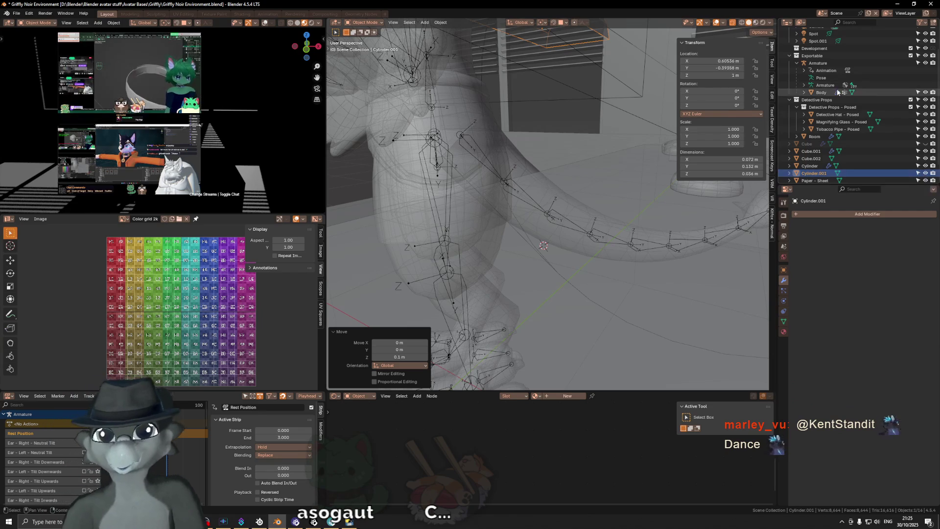
Give the arched lamp shade smooth shading.
{"action": "middle_click_drag", "start_coordinate": [583, 133], "coordinate": [599, 233]}
{"action": "middle_click_drag", "start_coordinate": [531, 165], "coordinate": [598, 159]}
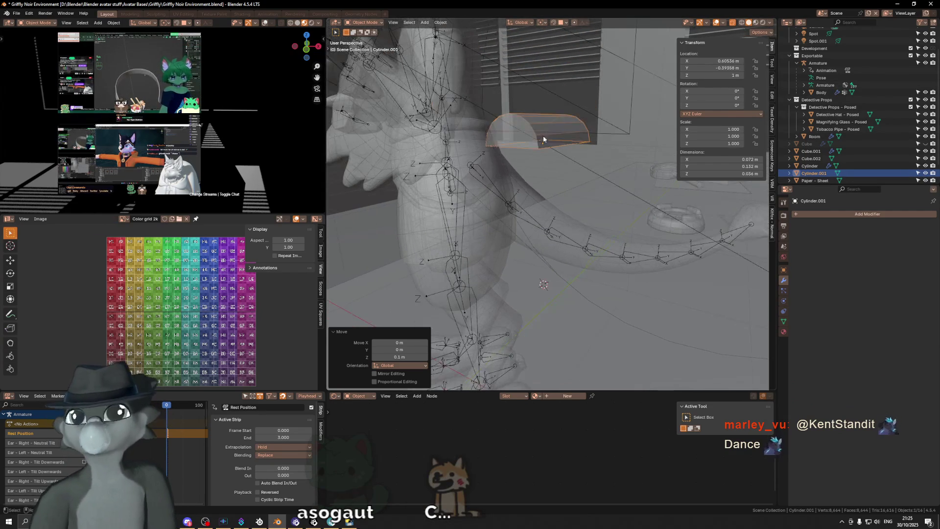
{"action": "scroll", "coordinate": [599, 160], "scroll_direction": "down", "scroll_amount": 3}
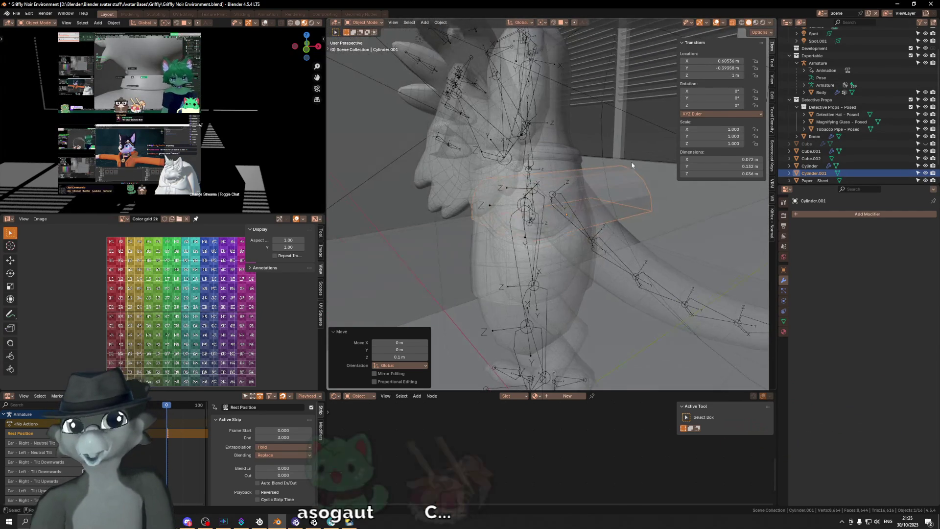
{"action": "scroll", "coordinate": [631, 162], "scroll_direction": "up", "scroll_amount": 2}
{"action": "right_click", "coordinate": [645, 160]}
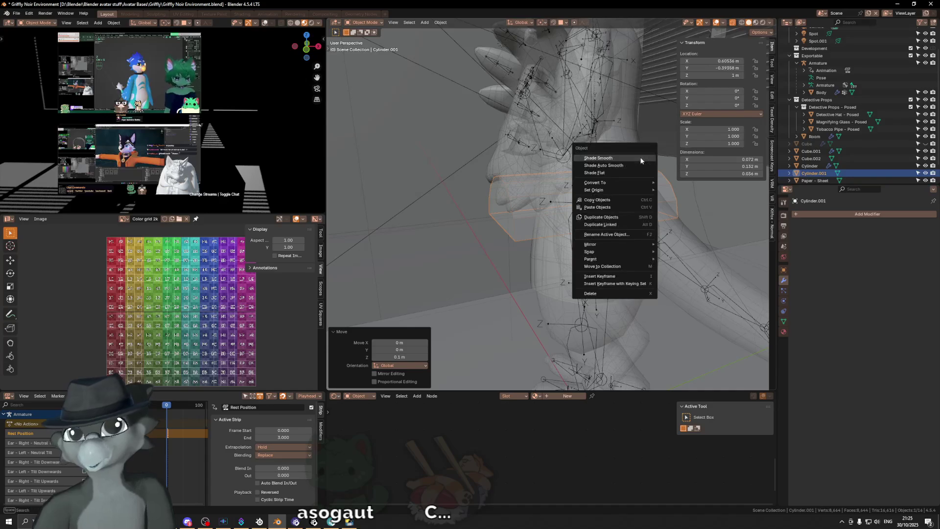
{"action": "left_click", "coordinate": [640, 156]}
{"action": "middle_click_drag", "start_coordinate": [640, 156], "coordinate": [559, 192]}
Select the shade's flat end face in Edit Mode and start an inset on it.
{"action": "key", "text": "Tab"}
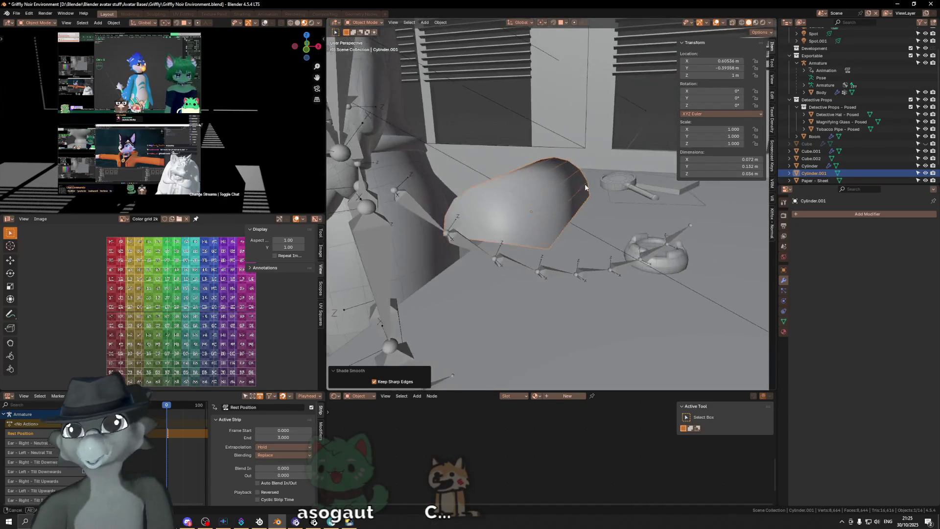
{"action": "key", "text": "c"}
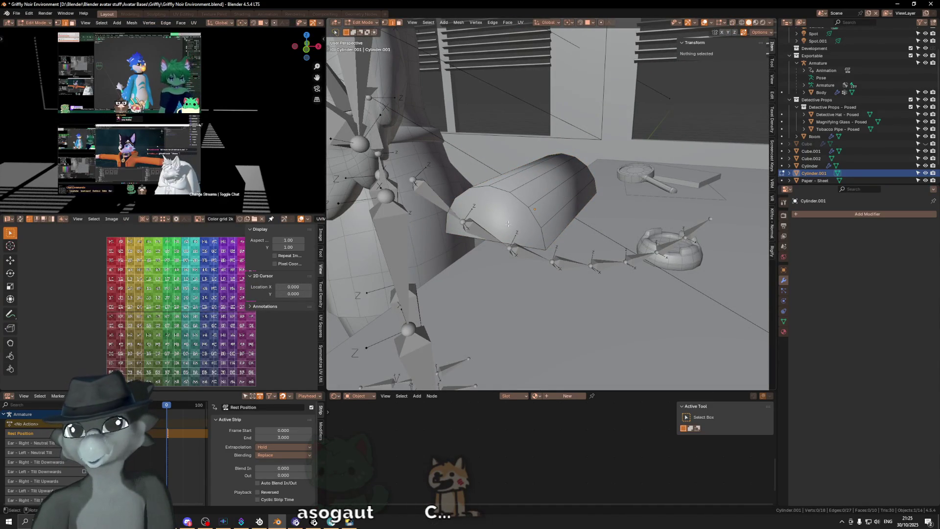
{"action": "left_click", "coordinate": [508, 223]}
{"action": "mouse_move", "coordinate": [508, 223]}
{"action": "middle_mouse_down"}
{"action": "mouse_move", "coordinate": [606, 216]}
{"action": "mouse_move", "coordinate": [658, 223]}
{"action": "middle_mouse_up"}
{"action": "left_click", "coordinate": [606, 216]}
{"action": "key", "text": "i"}
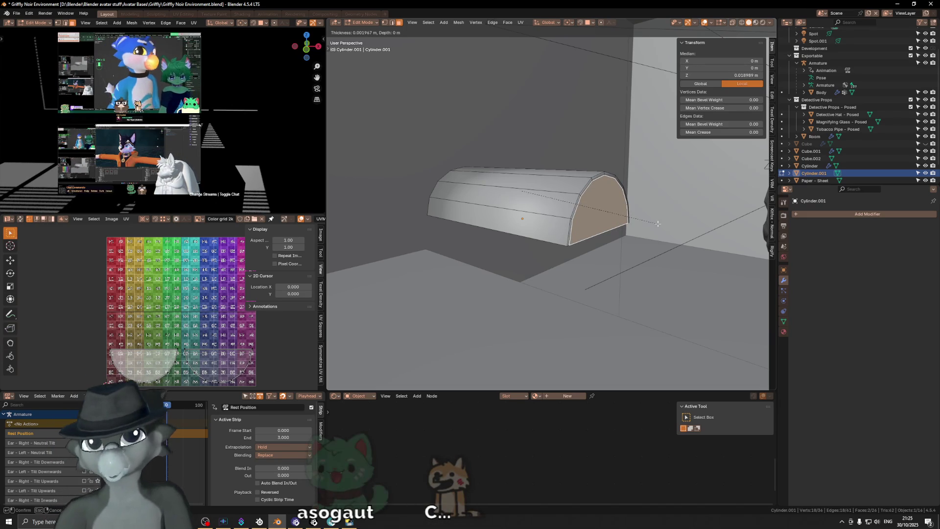
{"action": "type", "text": "0"}
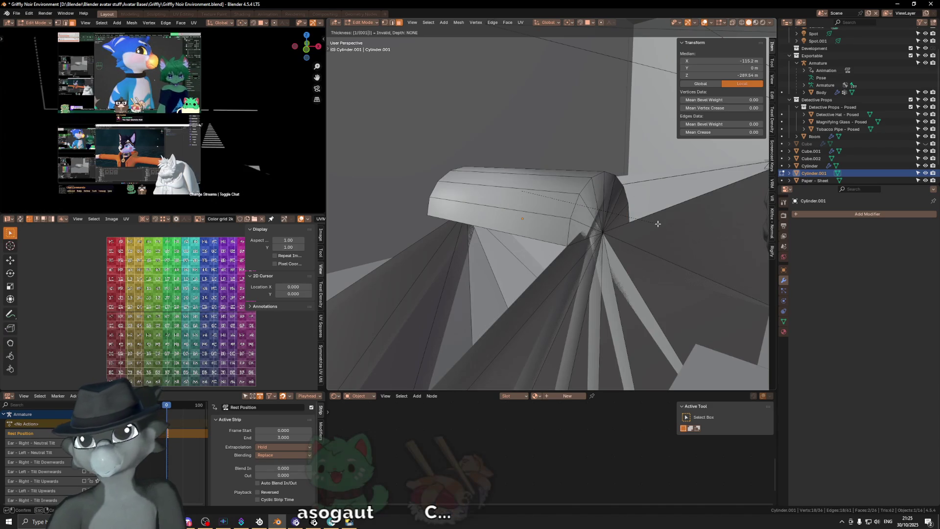
Abandon the spiky inset, then try and cancel a scale and an edge bevel on the shade.
{"action": "key", "text": "BackSpace"}
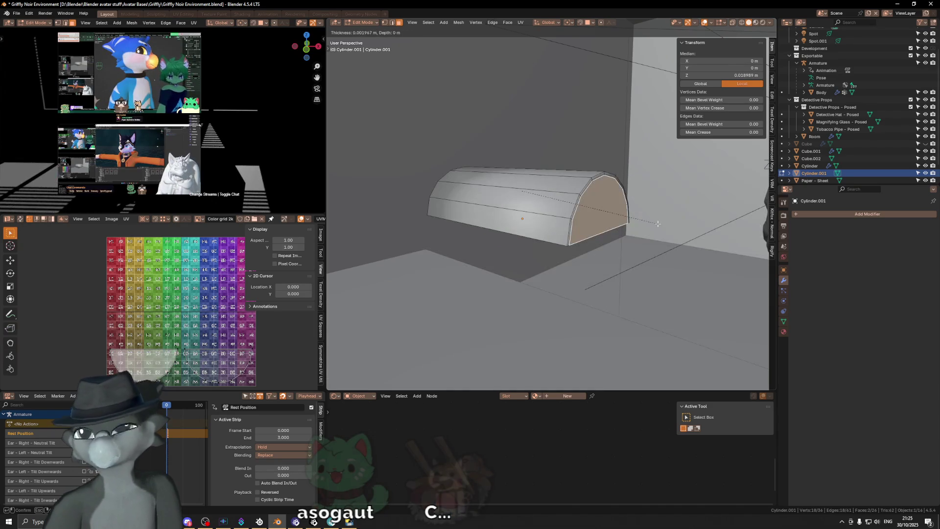
{"action": "key", "text": "Escape"}
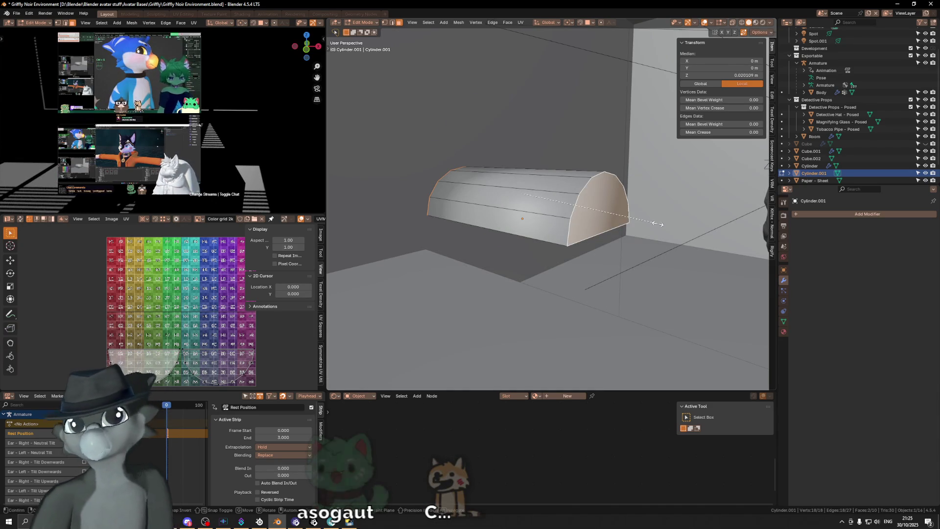
{"action": "key", "text": "s"}
{"action": "key", "text": "Escape"}
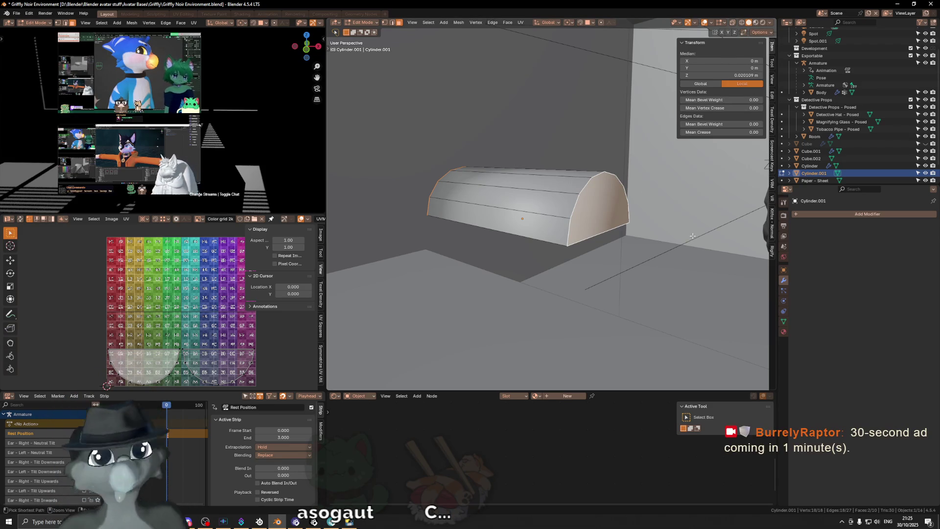
{"action": "key", "text": "ctrl+b"}
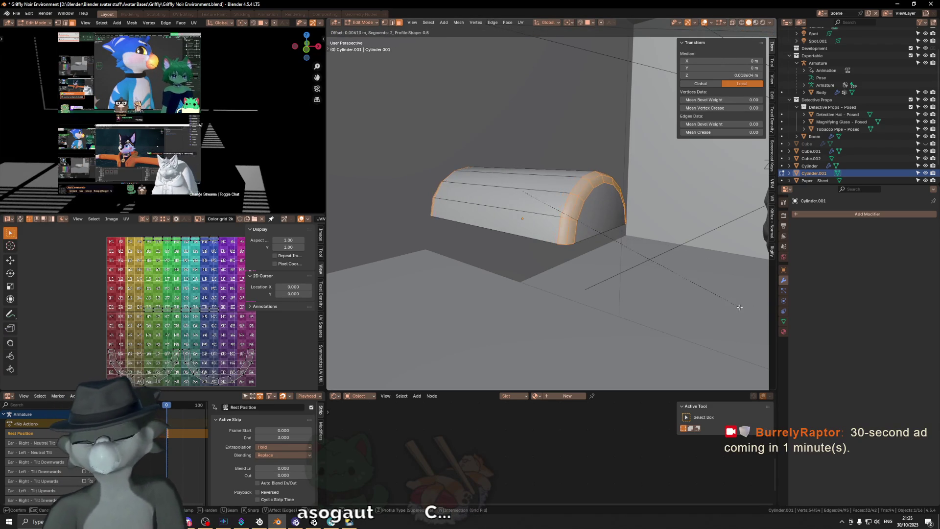
{"action": "key", "text": "Escape"}
Inset the shade's end face by 2 mm.
{"action": "middle_click_drag", "start_coordinate": [655, 232], "coordinate": [649, 231]}
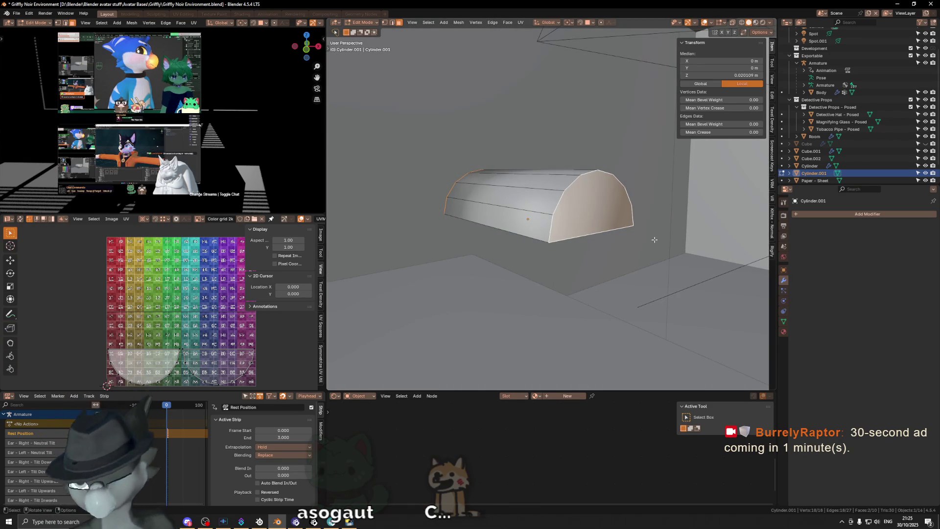
{"action": "key", "text": "i"}
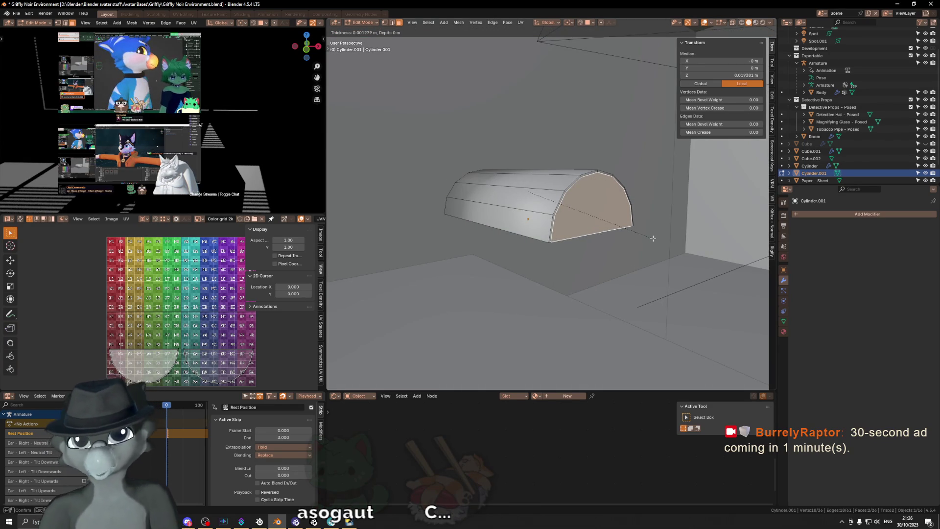
{"action": "type", "text": "1"}
{"action": "key", "text": "BackSpace"}
{"action": "type", "text": "2"}
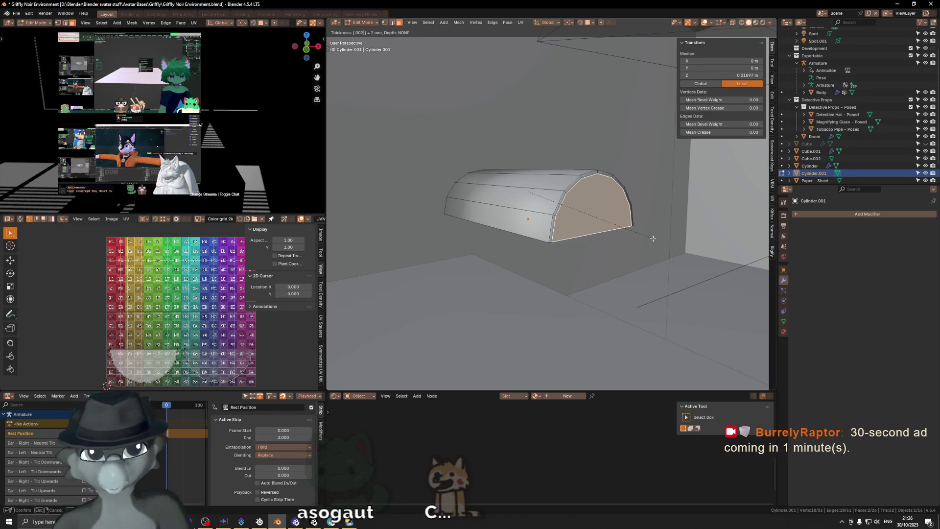
{"action": "key", "text": "Return"}
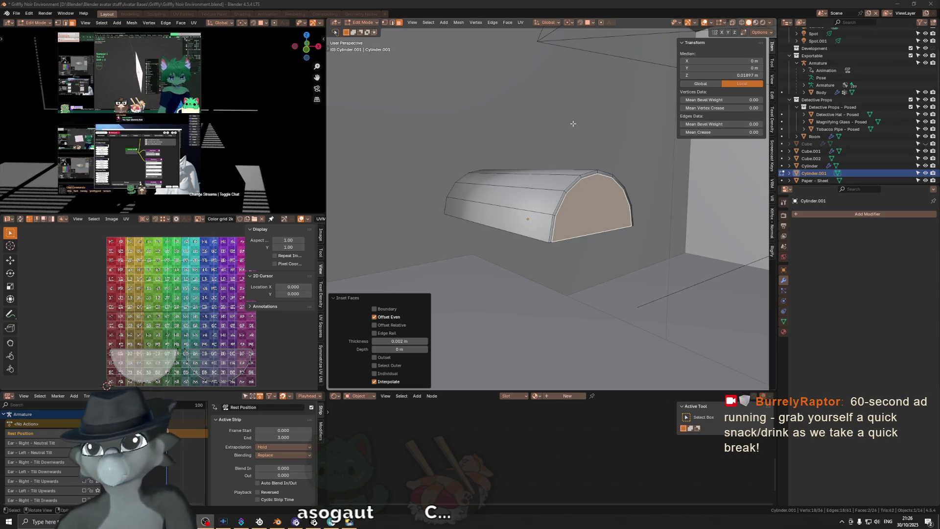
{"action": "scroll", "coordinate": [508, 157], "scroll_direction": "down", "scroll_amount": 2}
Exit local view, return to Object Mode and bring up the Add Modifier list.
{"action": "key", "text": "KP_Divide"}
{"action": "mouse_move", "coordinate": [507, 158]}
{"action": "middle_mouse_down"}
{"action": "mouse_move", "coordinate": [555, 197]}
{"action": "mouse_move", "coordinate": [534, 178]}
{"action": "mouse_move", "coordinate": [568, 128]}
{"action": "mouse_move", "coordinate": [558, 147]}
{"action": "middle_mouse_up"}
{"action": "key", "text": "Tab"}
{"action": "left_click", "coordinate": [867, 214]}
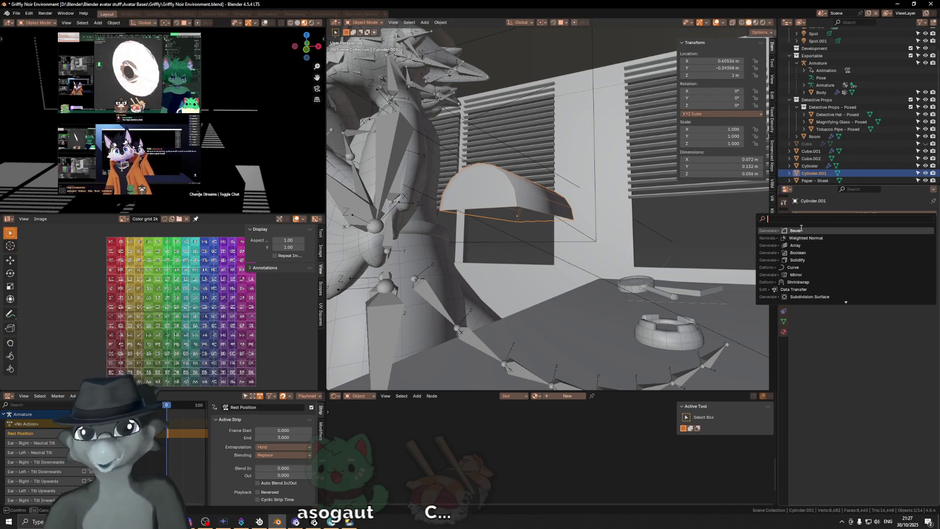
Add a Solidify modifier to the shade with 0.002 m thickness.
{"action": "left_click", "coordinate": [797, 259]}
{"action": "mouse_move", "coordinate": [558, 140]}
{"action": "middle_mouse_down"}
{"action": "mouse_move", "coordinate": [562, 180]}
{"action": "mouse_move", "coordinate": [529, 221]}
{"action": "middle_mouse_up"}
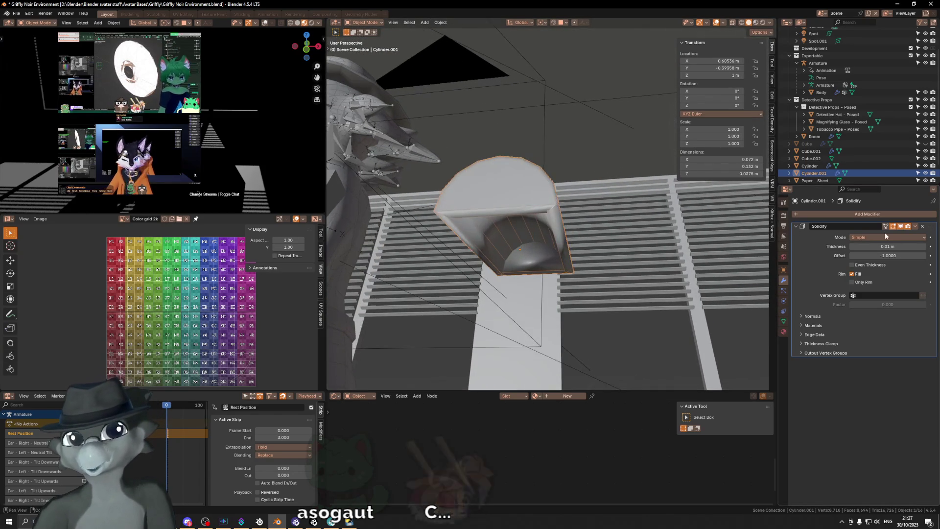
{"action": "left_click", "coordinate": [884, 247]}
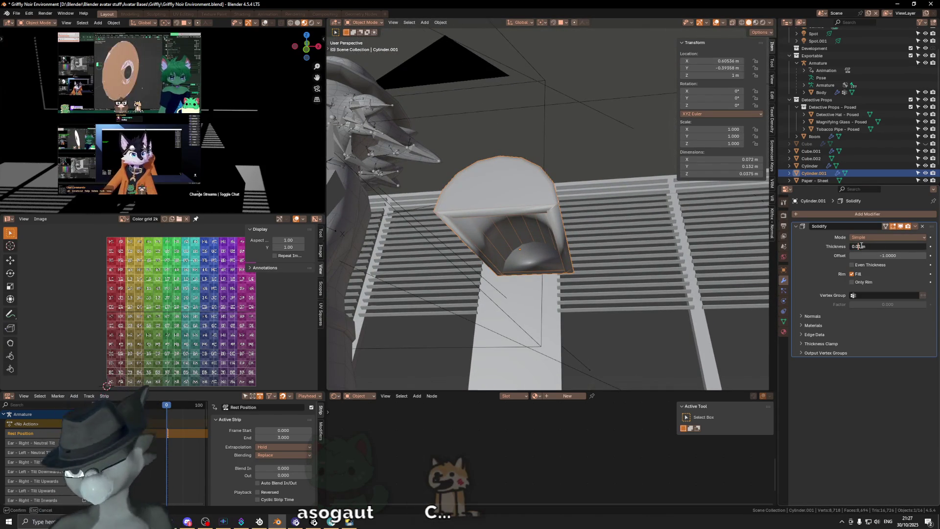
{"action": "type", "text": "01"}
{"action": "key", "text": "Return"}
{"action": "scroll", "coordinate": [499, 156], "scroll_direction": "up", "scroll_amount": 2}
{"action": "scroll", "coordinate": [500, 155], "scroll_direction": "up", "scroll_amount": 2}
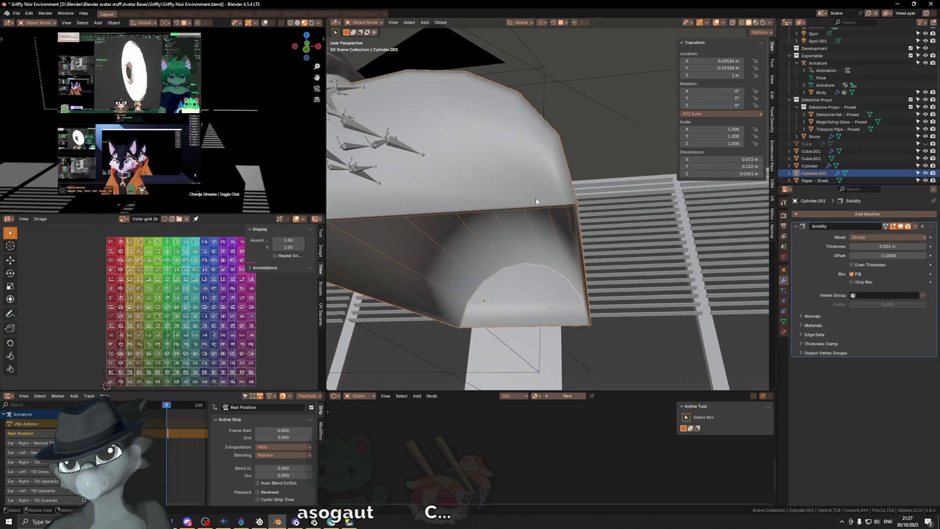
{"action": "scroll", "coordinate": [545, 182], "scroll_direction": "up", "scroll_amount": 2}
{"action": "left_click", "coordinate": [859, 246]}
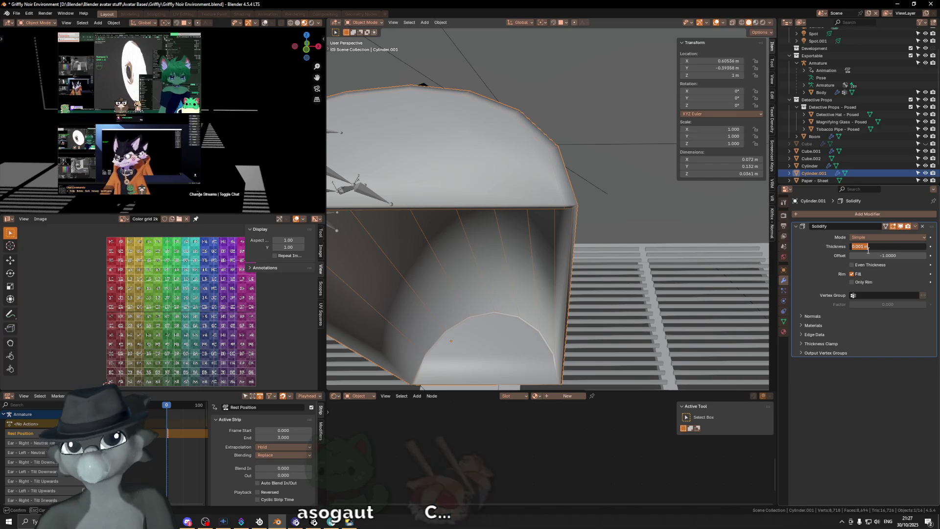
{"action": "type", "text": "0.002"}
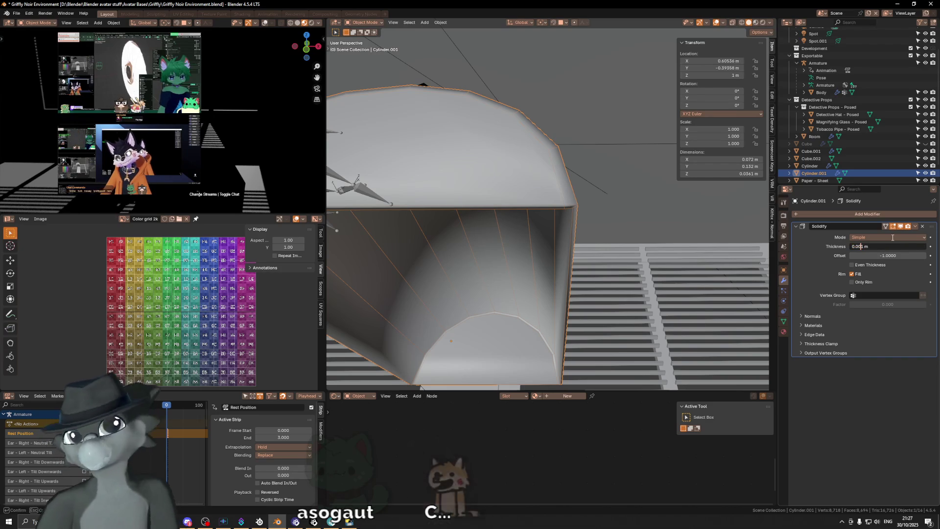
{"action": "key", "text": "Return"}
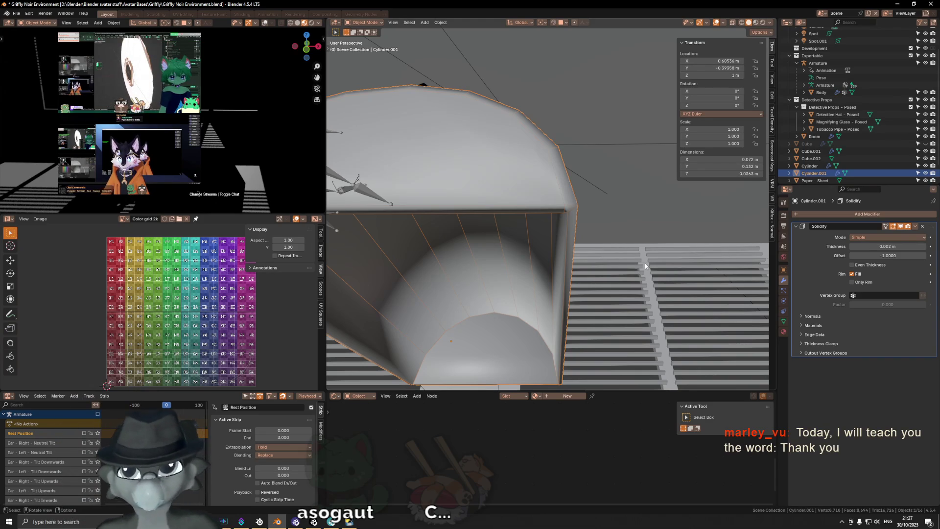
Toggle Even Thickness to compare and set the solidify to Only Rim.
{"action": "mouse_move", "coordinate": [561, 221]}
{"action": "middle_mouse_down"}
{"action": "mouse_move", "coordinate": [532, 206]}
{"action": "mouse_move", "coordinate": [551, 162]}
{"action": "mouse_move", "coordinate": [573, 158]}
{"action": "mouse_move", "coordinate": [588, 176]}
{"action": "middle_mouse_up"}
{"action": "left_click", "coordinate": [852, 265]}
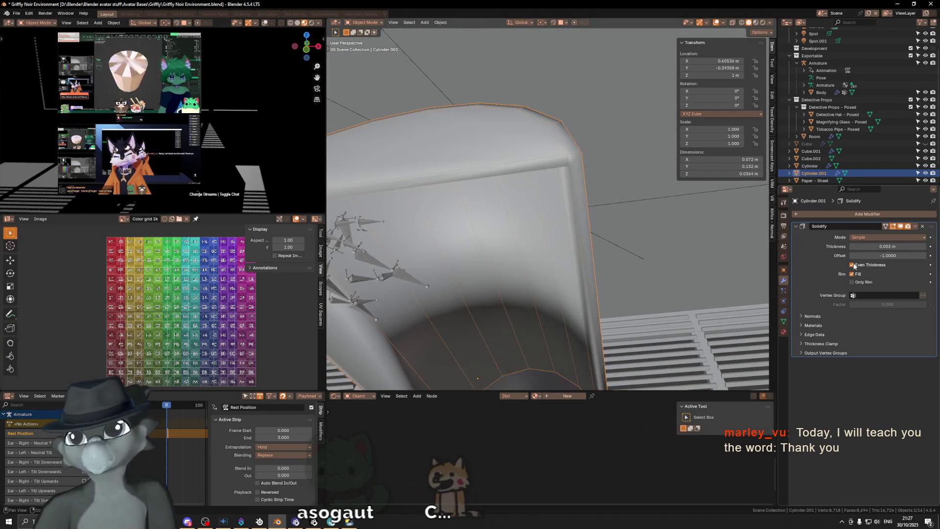
{"action": "left_click", "coordinate": [853, 264]}
{"action": "mouse_move", "coordinate": [514, 213]}
{"action": "middle_mouse_down"}
{"action": "mouse_move", "coordinate": [468, 182]}
{"action": "mouse_move", "coordinate": [564, 195]}
{"action": "mouse_move", "coordinate": [549, 172]}
{"action": "mouse_move", "coordinate": [561, 205]}
{"action": "middle_mouse_up"}
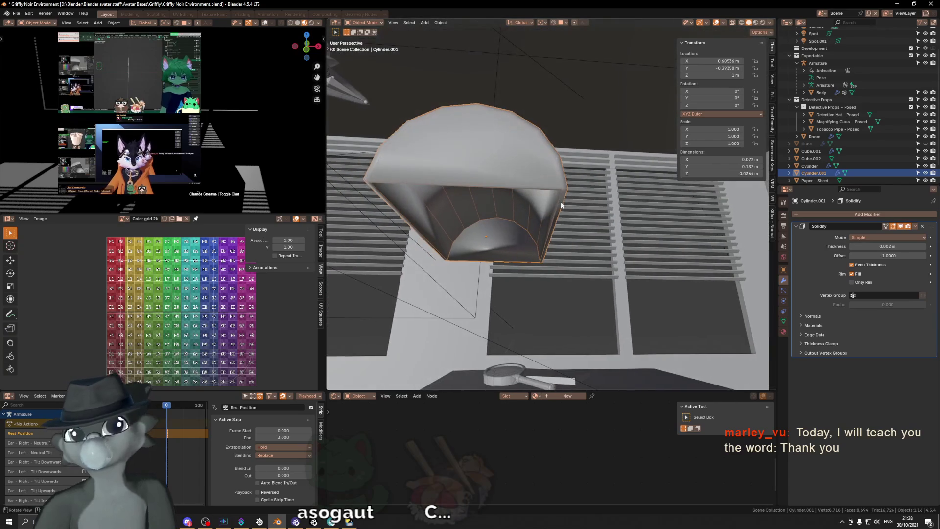
{"action": "left_click", "coordinate": [852, 282]}
{"action": "scroll", "coordinate": [565, 235], "scroll_direction": "up", "scroll_amount": 3}
{"action": "scroll", "coordinate": [564, 234], "scroll_direction": "up", "scroll_amount": 3}
{"action": "scroll", "coordinate": [657, 239], "scroll_direction": "up", "scroll_amount": 3}
Turn off Fill and dissolve the edge loop on the shade's open end.
{"action": "mouse_move", "coordinate": [657, 239]}
{"action": "middle_mouse_down"}
{"action": "mouse_move", "coordinate": [603, 227]}
{"action": "mouse_move", "coordinate": [613, 237]}
{"action": "mouse_move", "coordinate": [604, 236]}
{"action": "mouse_move", "coordinate": [618, 236]}
{"action": "mouse_move", "coordinate": [573, 220]}
{"action": "mouse_move", "coordinate": [529, 241]}
{"action": "mouse_move", "coordinate": [507, 220]}
{"action": "middle_mouse_up"}
{"action": "left_click", "coordinate": [853, 274]}
{"action": "key", "text": "Tab"}
{"action": "left_click", "coordinate": [488, 196], "text": "alt"}
{"action": "key", "text": "ctrl+x"}
Re-enable Fill and disable Only Rim so the shade is a clean solid shell.
{"action": "mouse_move", "coordinate": [488, 196]}
{"action": "middle_mouse_down"}
{"action": "mouse_move", "coordinate": [469, 184]}
{"action": "mouse_move", "coordinate": [609, 178]}
{"action": "middle_mouse_up"}
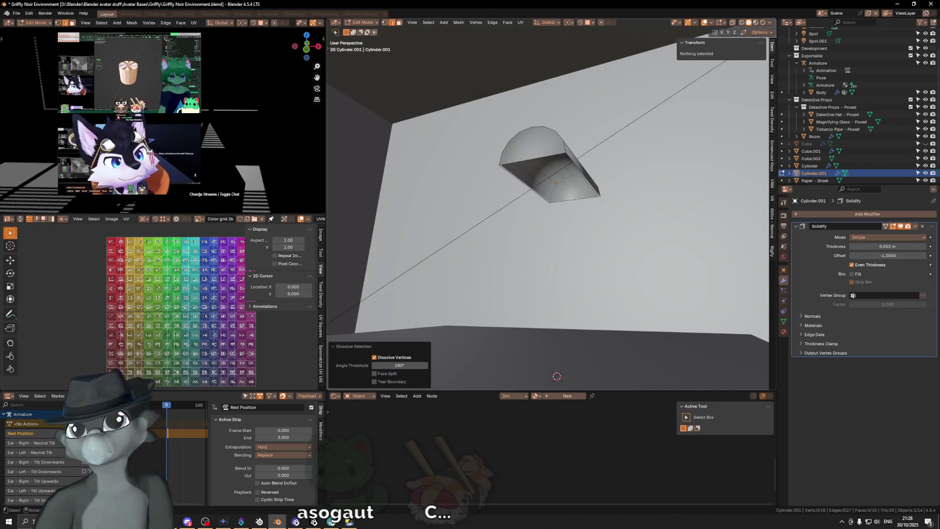
{"action": "scroll", "coordinate": [609, 178], "scroll_direction": "up", "scroll_amount": 2}
{"action": "scroll", "coordinate": [611, 184], "scroll_direction": "up", "scroll_amount": 2}
{"action": "scroll", "coordinate": [616, 194], "scroll_direction": "up", "scroll_amount": 2}
{"action": "scroll", "coordinate": [621, 205], "scroll_direction": "up", "scroll_amount": 2}
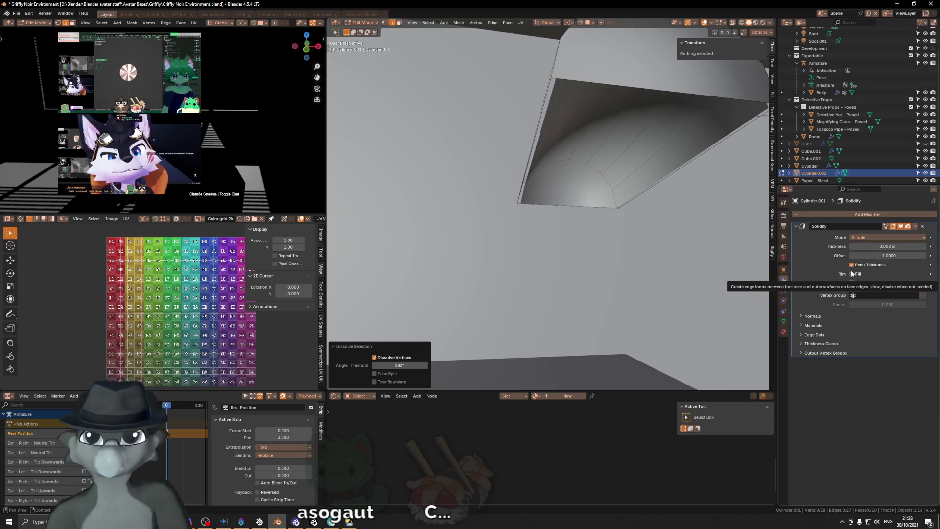
{"action": "left_click", "coordinate": [851, 265]}
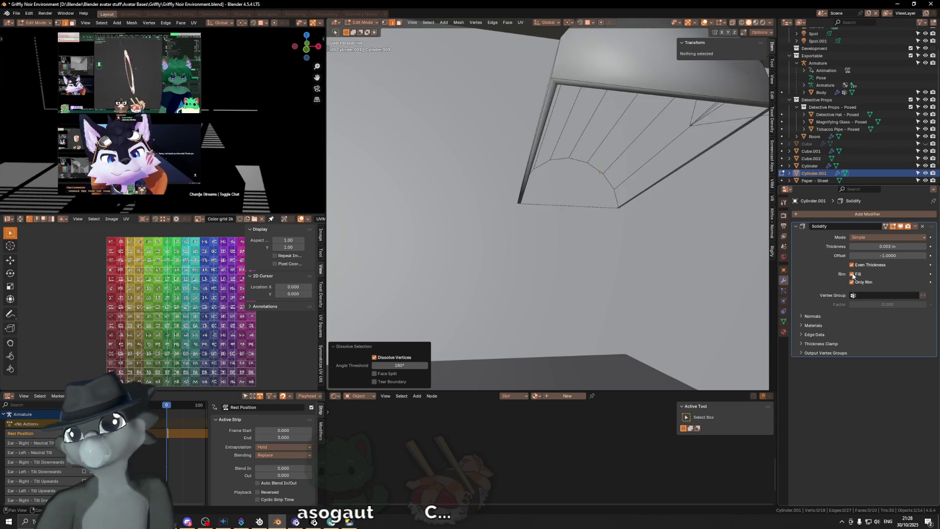
{"action": "middle_click_drag", "start_coordinate": [678, 218], "coordinate": [660, 208]}
{"action": "left_click", "coordinate": [852, 282]}
{"action": "mouse_move", "coordinate": [705, 242]}
{"action": "middle_mouse_down"}
{"action": "mouse_move", "coordinate": [599, 215]}
{"action": "mouse_move", "coordinate": [613, 213]}
{"action": "middle_mouse_up"}
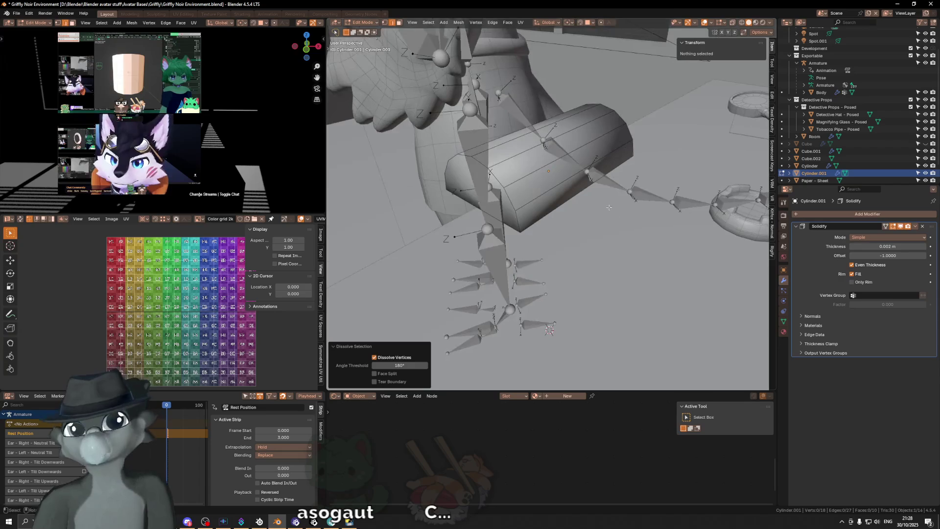
{"action": "middle_click_drag", "start_coordinate": [612, 213], "coordinate": [562, 212]}
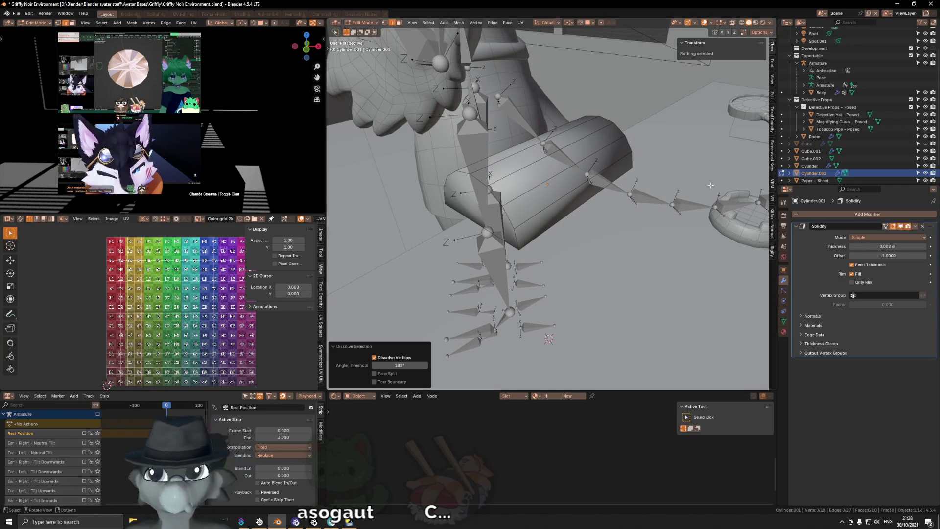
{"action": "key", "text": "alt+Tab"}
{"action": "key", "text": "alt+Tab"}
Return to the oldschool desk lamp results, filter to Bankers lamps and preview the amber one.
{"action": "left_click", "coordinate": [651, 180]}
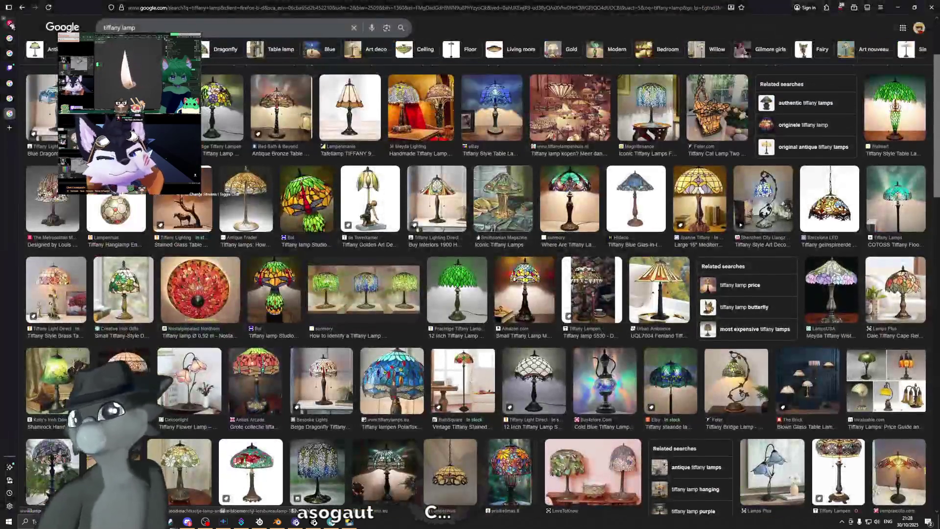
{"action": "left_click", "coordinate": [22, 9]}
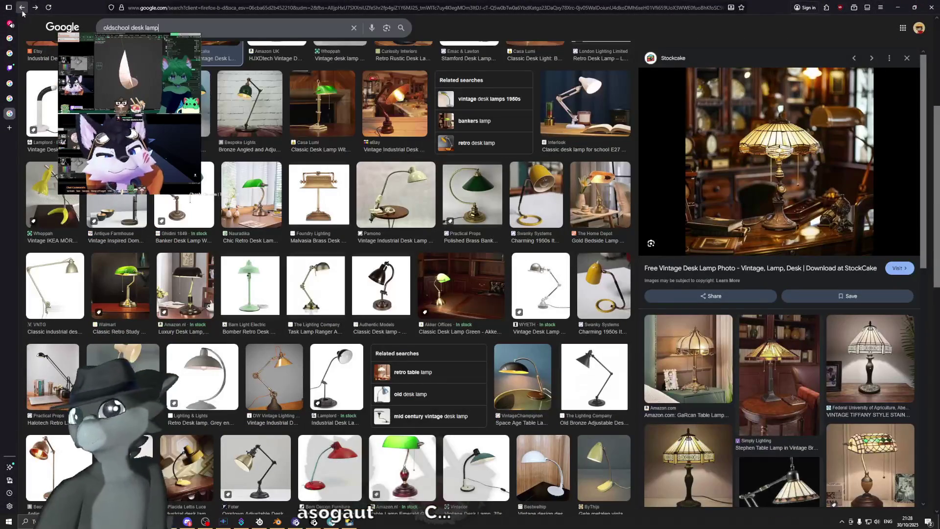
{"action": "scroll", "coordinate": [235, 233], "scroll_direction": "up", "scroll_amount": 3}
{"action": "scroll", "coordinate": [233, 231], "scroll_direction": "up", "scroll_amount": 2}
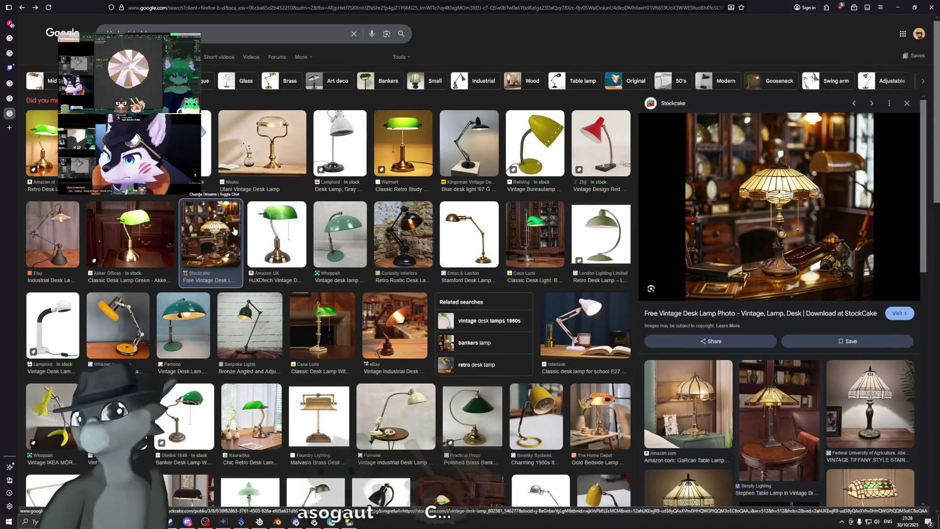
{"action": "left_click", "coordinate": [384, 85]}
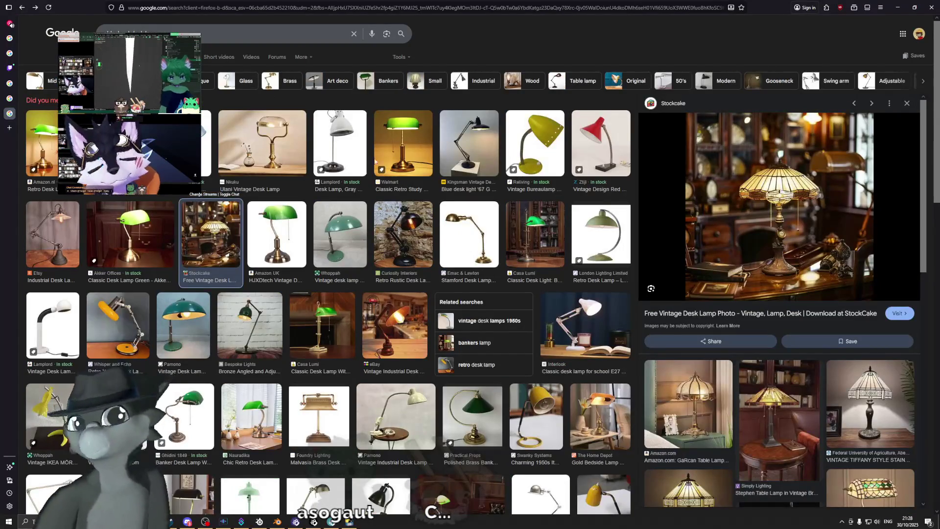
{"action": "scroll", "coordinate": [431, 255], "scroll_direction": "down", "scroll_amount": 3}
{"action": "scroll", "coordinate": [432, 255], "scroll_direction": "down", "scroll_amount": 2}
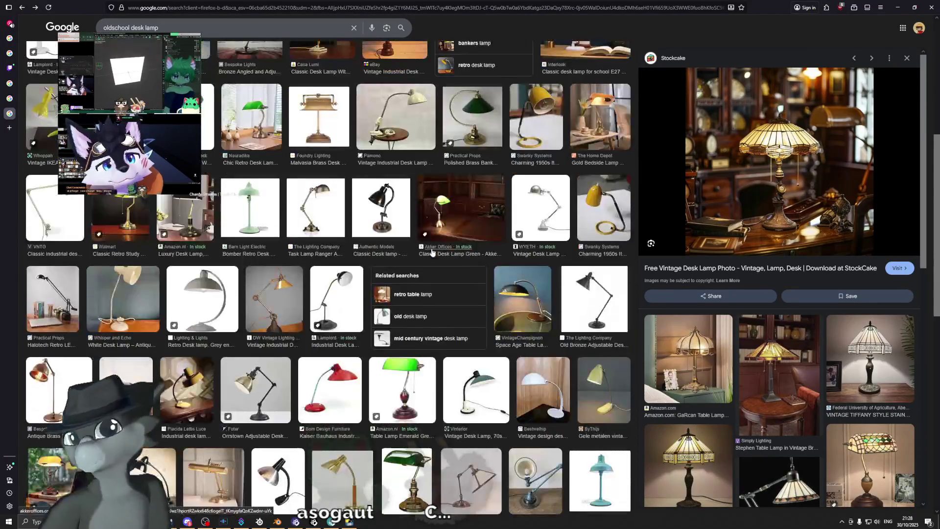
{"action": "scroll", "coordinate": [412, 255], "scroll_direction": "down", "scroll_amount": 3}
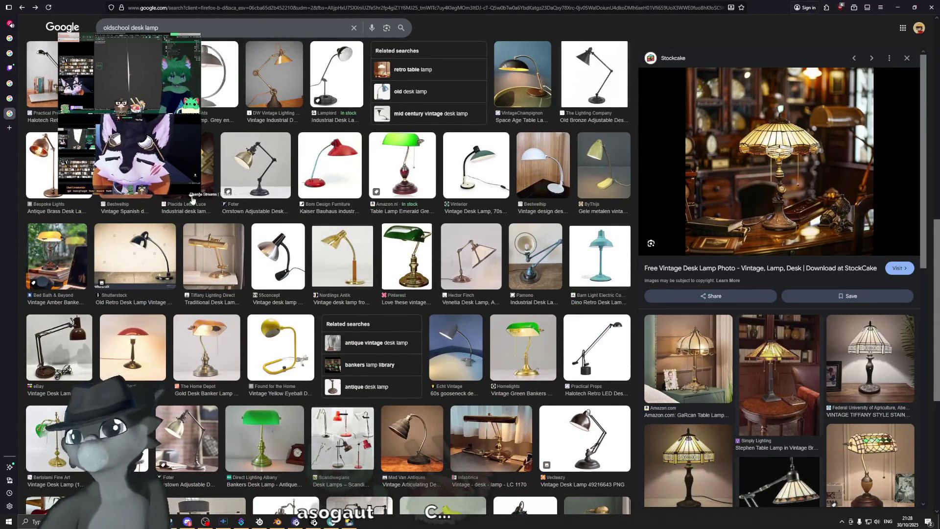
{"action": "scroll", "coordinate": [193, 200], "scroll_direction": "down", "scroll_amount": 1}
{"action": "scroll", "coordinate": [185, 218], "scroll_direction": "down", "scroll_amount": 1}
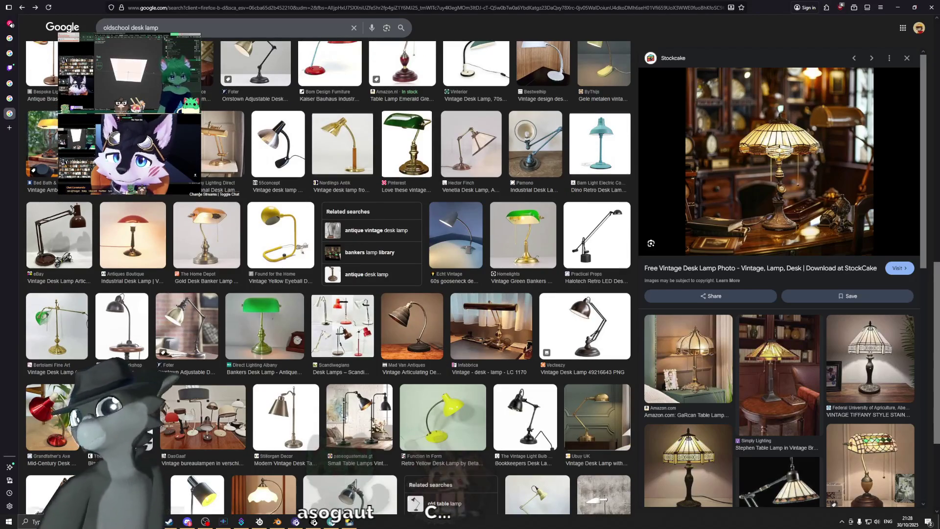
{"action": "left_click", "coordinate": [44, 148]}
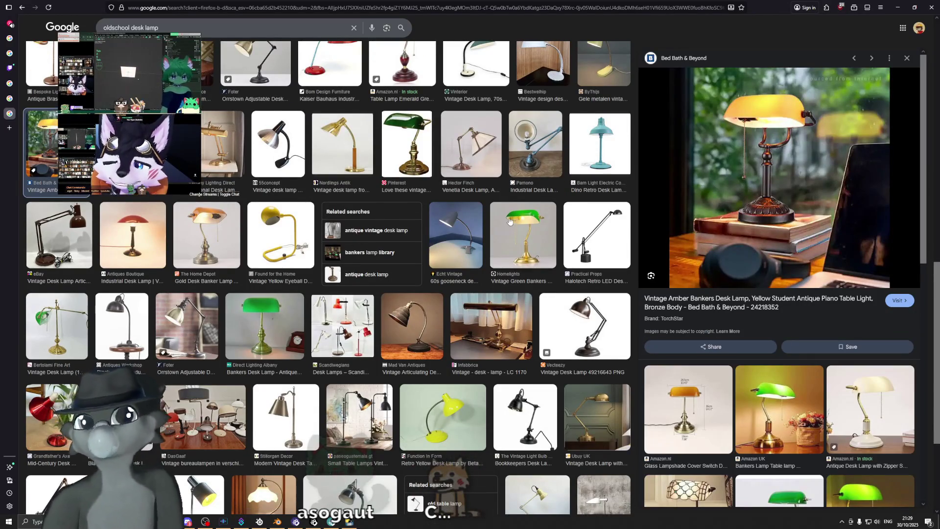
{"action": "scroll", "coordinate": [595, 225], "scroll_direction": "down", "scroll_amount": 2}
{"action": "scroll", "coordinate": [594, 226], "scroll_direction": "down", "scroll_amount": 2}
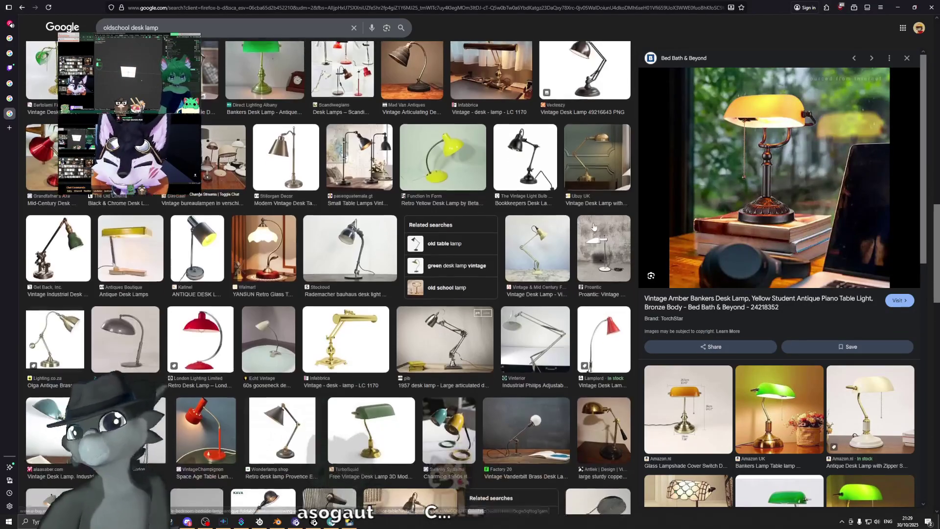
{"action": "scroll", "coordinate": [594, 228], "scroll_direction": "down", "scroll_amount": 1}
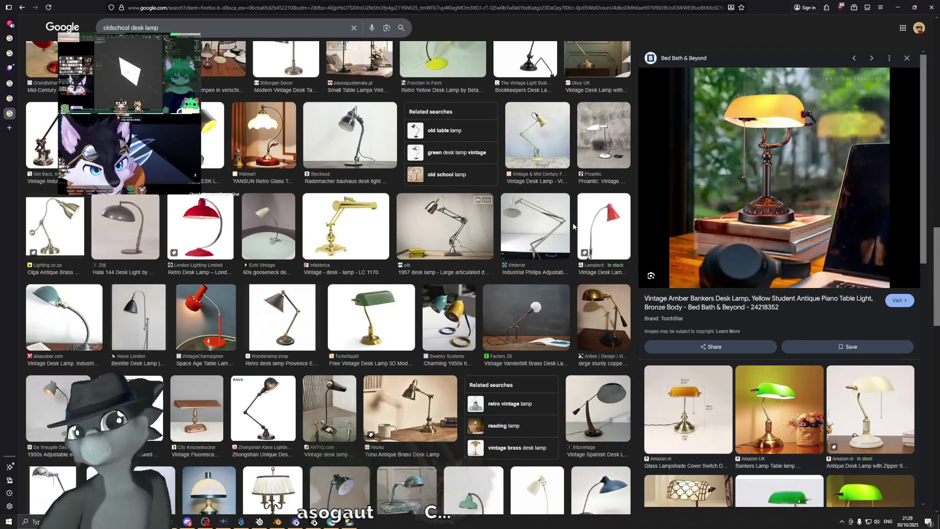
{"action": "scroll", "coordinate": [574, 226], "scroll_direction": "down", "scroll_amount": 1}
{"action": "scroll", "coordinate": [572, 225], "scroll_direction": "down", "scroll_amount": 1}
{"action": "scroll", "coordinate": [571, 229], "scroll_direction": "down", "scroll_amount": 2}
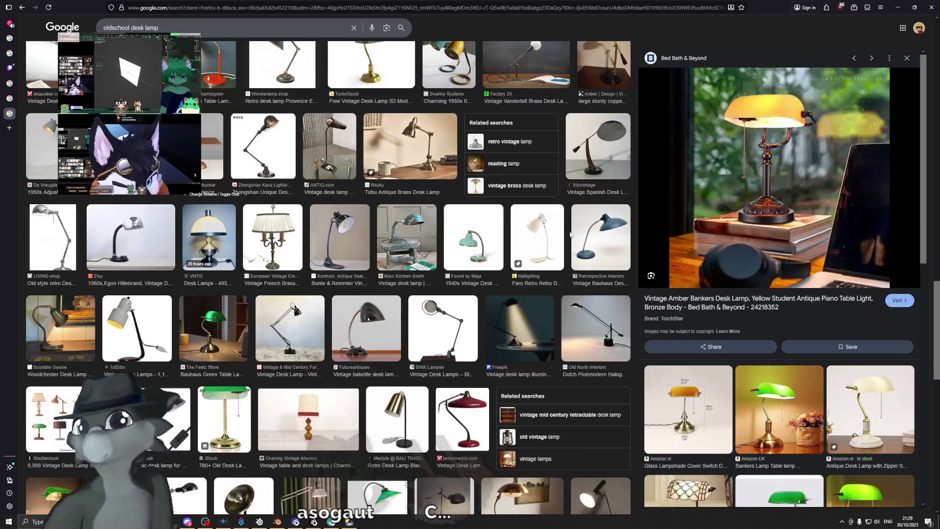
{"action": "scroll", "coordinate": [368, 173], "scroll_direction": "down", "scroll_amount": 1}
{"action": "scroll", "coordinate": [397, 182], "scroll_direction": "down", "scroll_amount": 1}
{"action": "scroll", "coordinate": [434, 192], "scroll_direction": "down", "scroll_amount": 2}
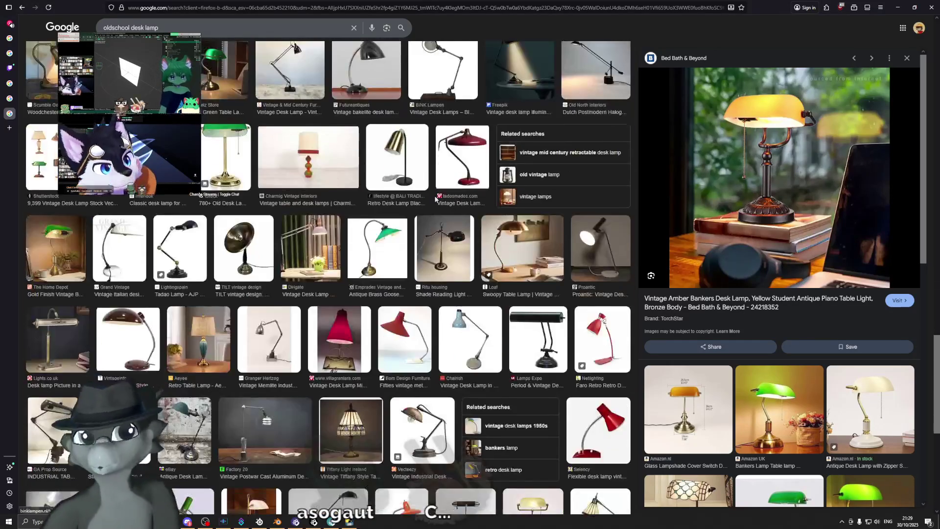
{"action": "scroll", "coordinate": [514, 287], "scroll_direction": "down", "scroll_amount": 2}
{"action": "scroll", "coordinate": [609, 399], "scroll_direction": "down", "scroll_amount": 1}
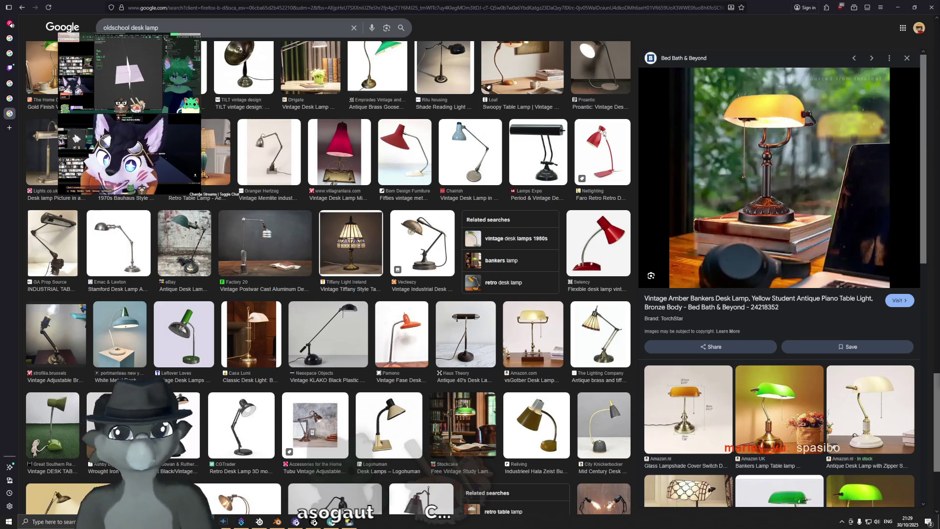
{"action": "scroll", "coordinate": [609, 287], "scroll_direction": "down", "scroll_amount": 2}
{"action": "scroll", "coordinate": [496, 236], "scroll_direction": "down", "scroll_amount": 1}
{"action": "scroll", "coordinate": [498, 237], "scroll_direction": "down", "scroll_amount": 1}
{"action": "scroll", "coordinate": [499, 232], "scroll_direction": "down", "scroll_amount": 1}
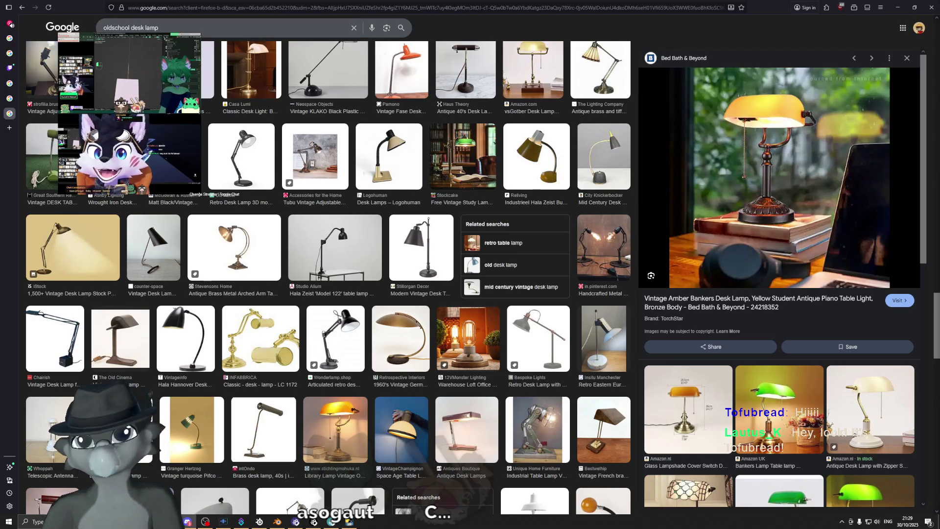
{"action": "scroll", "coordinate": [523, 226], "scroll_direction": "down", "scroll_amount": 2}
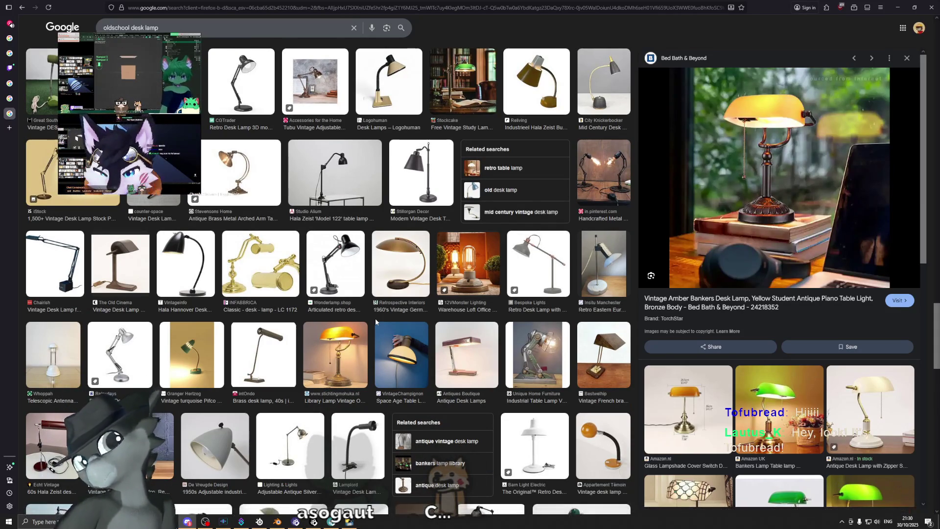
{"action": "scroll", "coordinate": [377, 322], "scroll_direction": "down", "scroll_amount": 1}
{"action": "scroll", "coordinate": [367, 309], "scroll_direction": "down", "scroll_amount": 1}
{"action": "scroll", "coordinate": [353, 294], "scroll_direction": "down", "scroll_amount": 3}
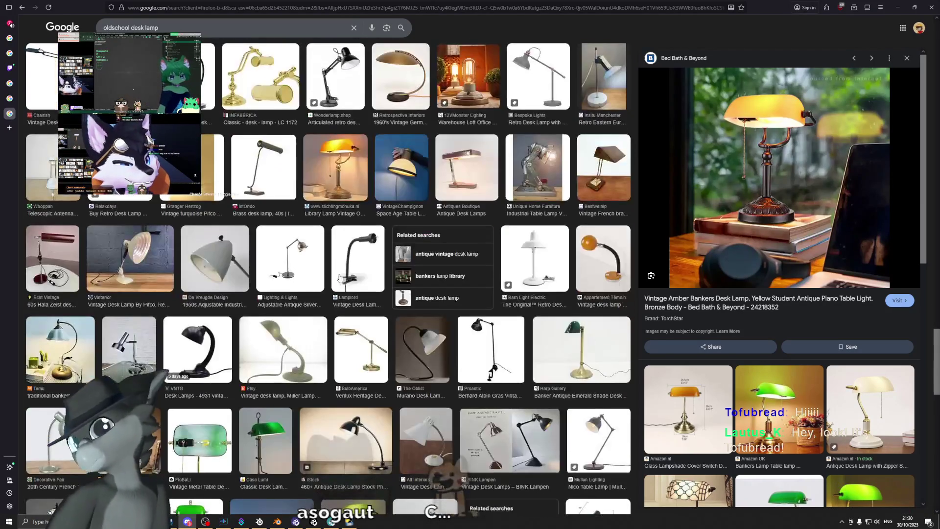
{"action": "scroll", "coordinate": [339, 279], "scroll_direction": "down", "scroll_amount": 1}
{"action": "scroll", "coordinate": [341, 279], "scroll_direction": "down", "scroll_amount": 1}
{"action": "scroll", "coordinate": [342, 279], "scroll_direction": "down", "scroll_amount": 1}
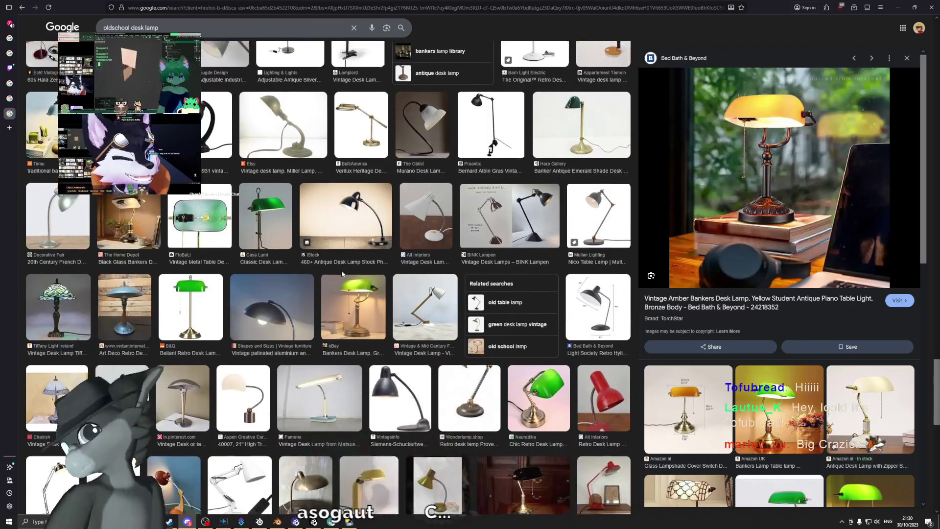
{"action": "scroll", "coordinate": [344, 281], "scroll_direction": "down", "scroll_amount": 1}
{"action": "scroll", "coordinate": [345, 281], "scroll_direction": "down", "scroll_amount": 1}
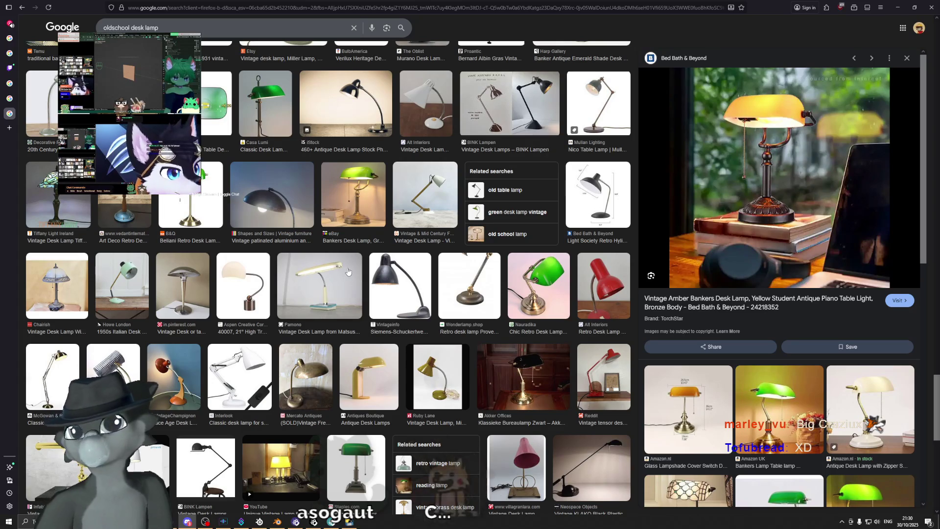
{"action": "scroll", "coordinate": [395, 308], "scroll_direction": "down", "scroll_amount": 4}
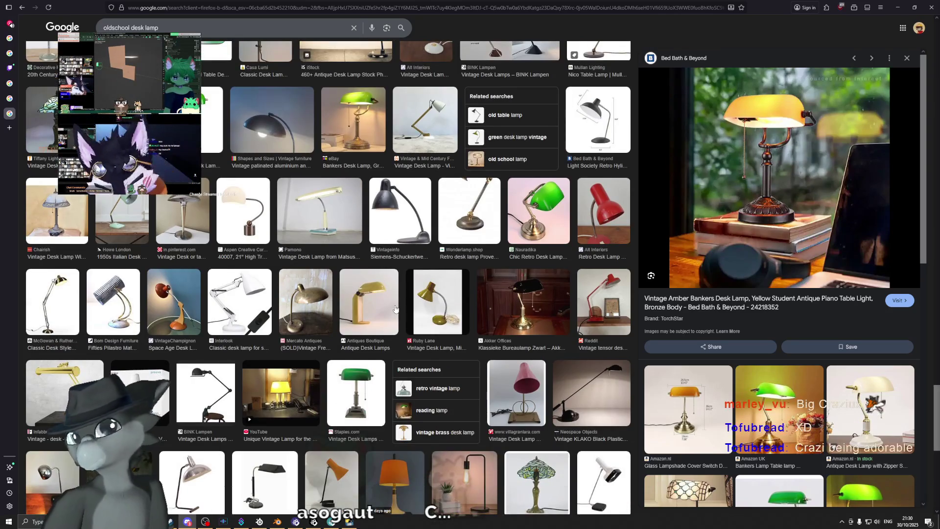
{"action": "scroll", "coordinate": [396, 309], "scroll_direction": "down", "scroll_amount": 3}
{"action": "scroll", "coordinate": [295, 307], "scroll_direction": "down", "scroll_amount": 3}
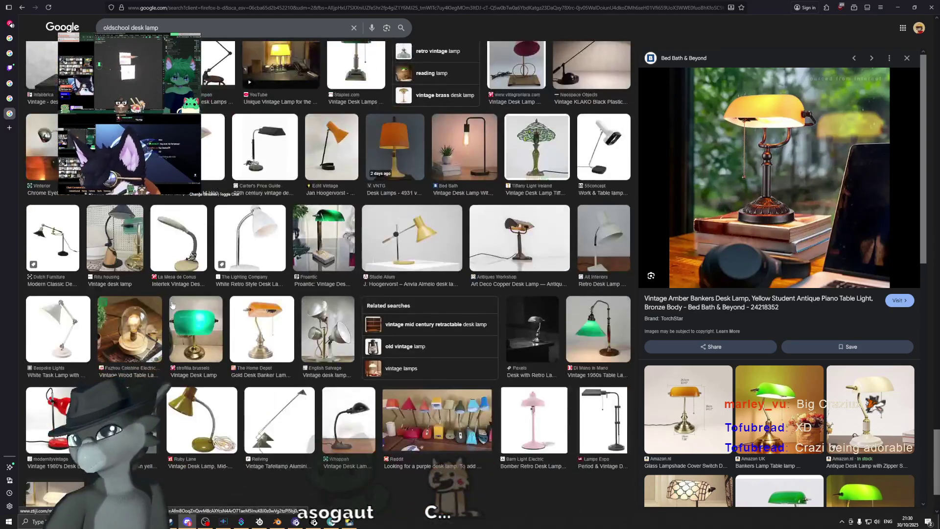
{"action": "scroll", "coordinate": [172, 305], "scroll_direction": "down", "scroll_amount": 2}
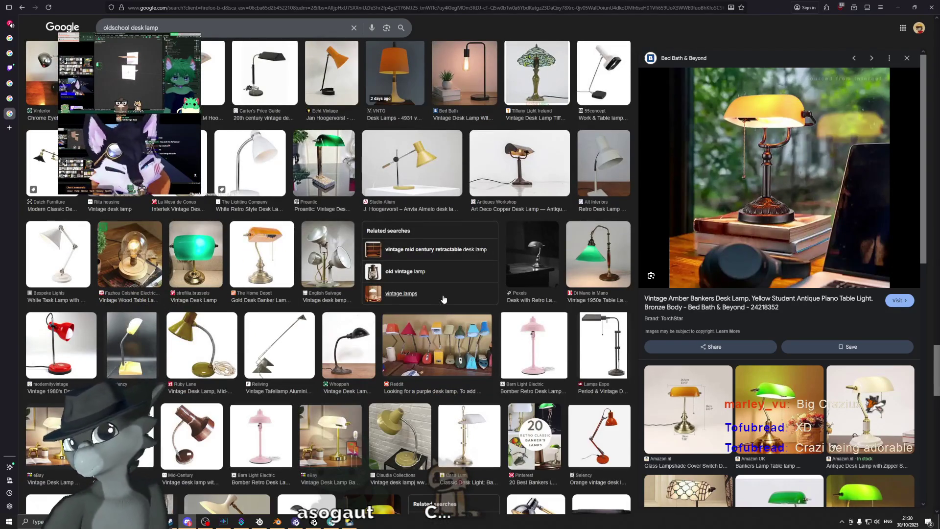
{"action": "scroll", "coordinate": [443, 299], "scroll_direction": "down", "scroll_amount": 1}
{"action": "scroll", "coordinate": [443, 298], "scroll_direction": "down", "scroll_amount": 4}
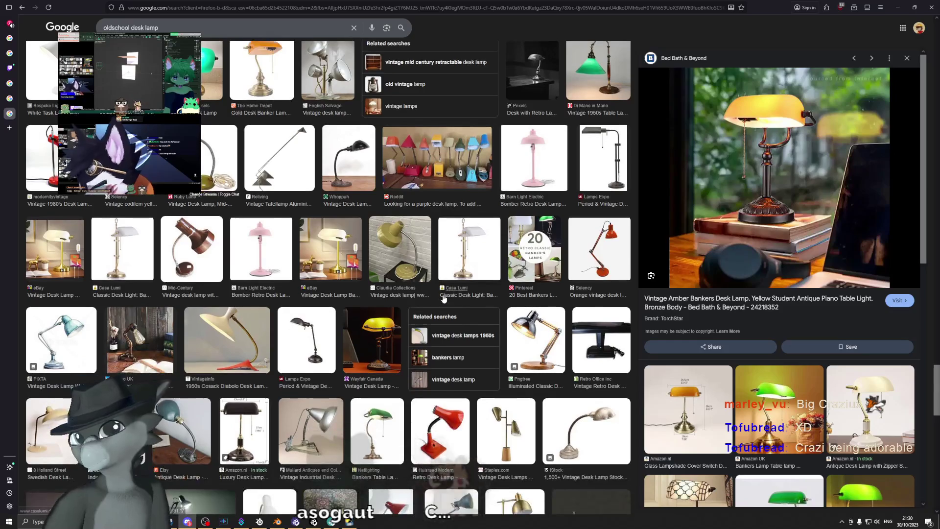
{"action": "scroll", "coordinate": [443, 299], "scroll_direction": "down", "scroll_amount": 3}
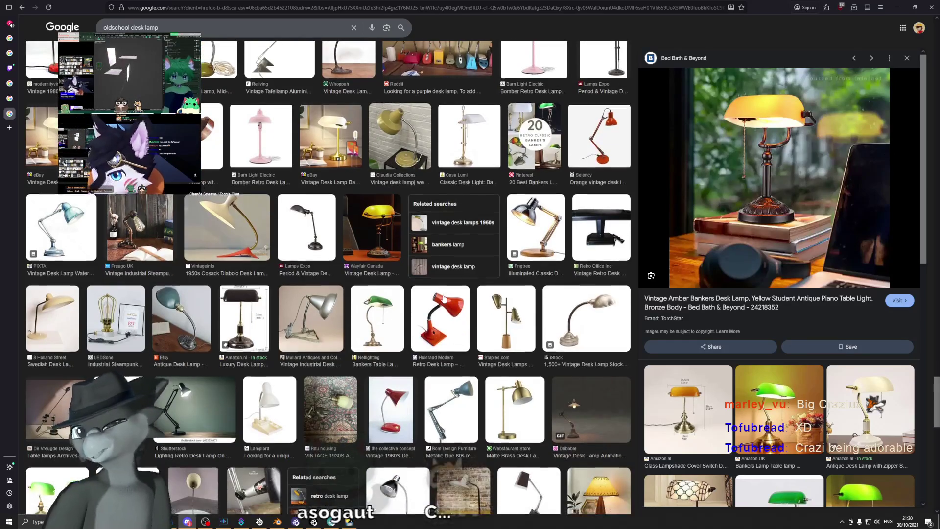
{"action": "scroll", "coordinate": [443, 299], "scroll_direction": "down", "scroll_amount": 1}
{"action": "scroll", "coordinate": [443, 299], "scroll_direction": "down", "scroll_amount": 1}
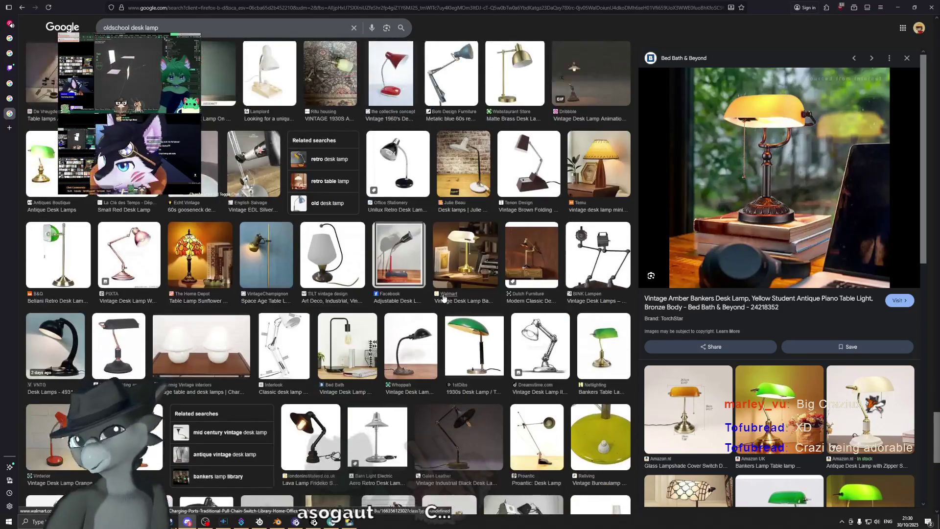
{"action": "scroll", "coordinate": [443, 299], "scroll_direction": "down", "scroll_amount": 1}
{"action": "scroll", "coordinate": [443, 298], "scroll_direction": "down", "scroll_amount": 1}
{"action": "scroll", "coordinate": [442, 299], "scroll_direction": "down", "scroll_amount": 1}
{"action": "scroll", "coordinate": [443, 299], "scroll_direction": "down", "scroll_amount": 1}
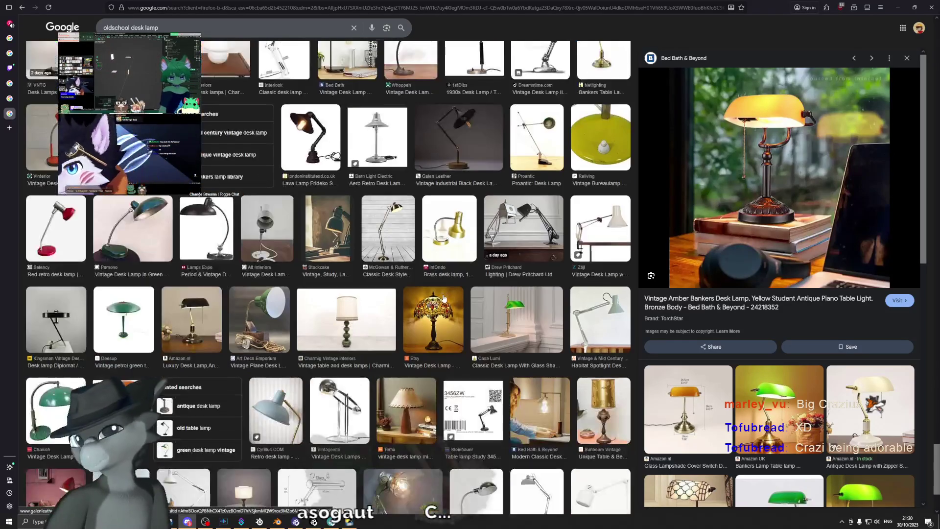
{"action": "scroll", "coordinate": [443, 299], "scroll_direction": "down", "scroll_amount": 2}
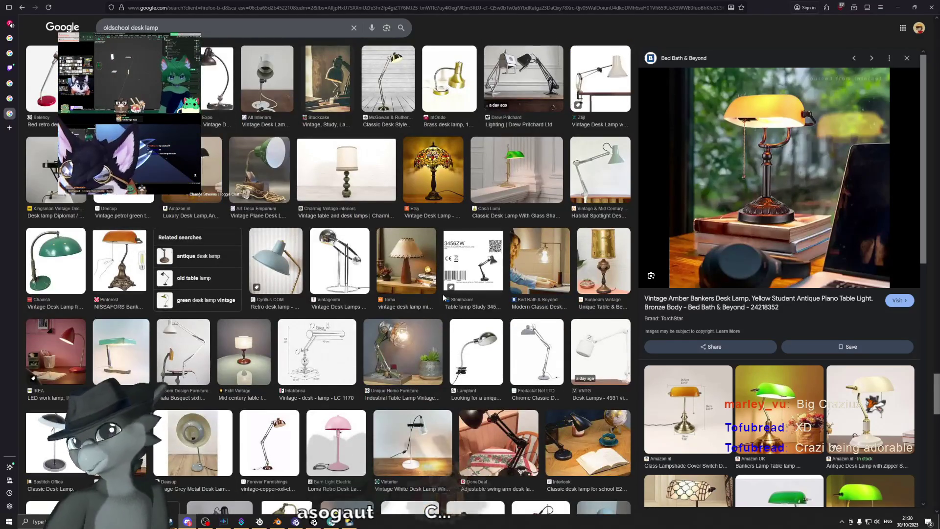
{"action": "scroll", "coordinate": [442, 299], "scroll_direction": "down", "scroll_amount": 3}
{"action": "scroll", "coordinate": [443, 299], "scroll_direction": "down", "scroll_amount": 3}
{"action": "scroll", "coordinate": [443, 299], "scroll_direction": "down", "scroll_amount": 3}
{"action": "scroll", "coordinate": [443, 299], "scroll_direction": "down", "scroll_amount": 3}
{"action": "scroll", "coordinate": [609, 318], "scroll_direction": "down", "scroll_amount": 3}
{"action": "scroll", "coordinate": [609, 318], "scroll_direction": "down", "scroll_amount": 3}
{"action": "scroll", "coordinate": [609, 318], "scroll_direction": "down", "scroll_amount": 3}
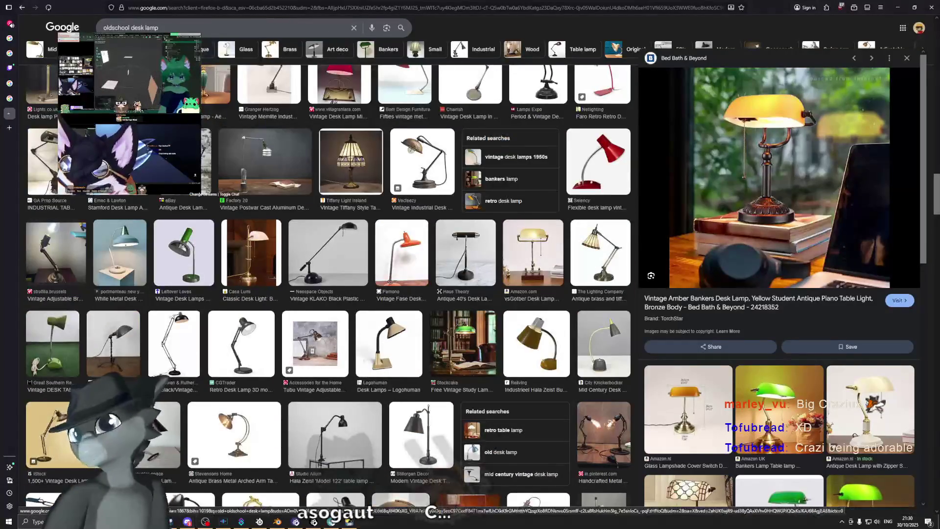
Filter to Old lamps, then step back and forward through history to the full image grid.
{"action": "left_click", "coordinate": [500, 452]}
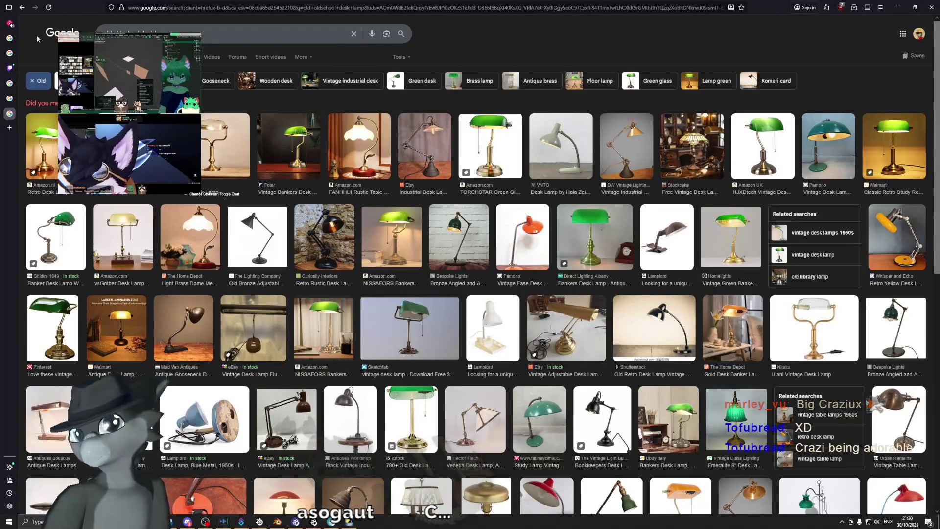
{"action": "left_click", "coordinate": [23, 9]}
{"action": "left_click", "coordinate": [25, 9]}
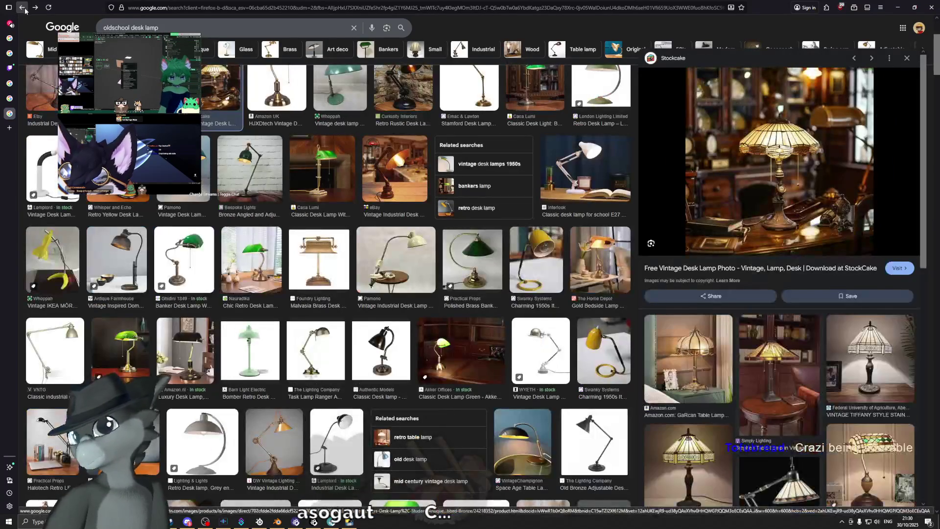
{"action": "left_click", "coordinate": [24, 9]}
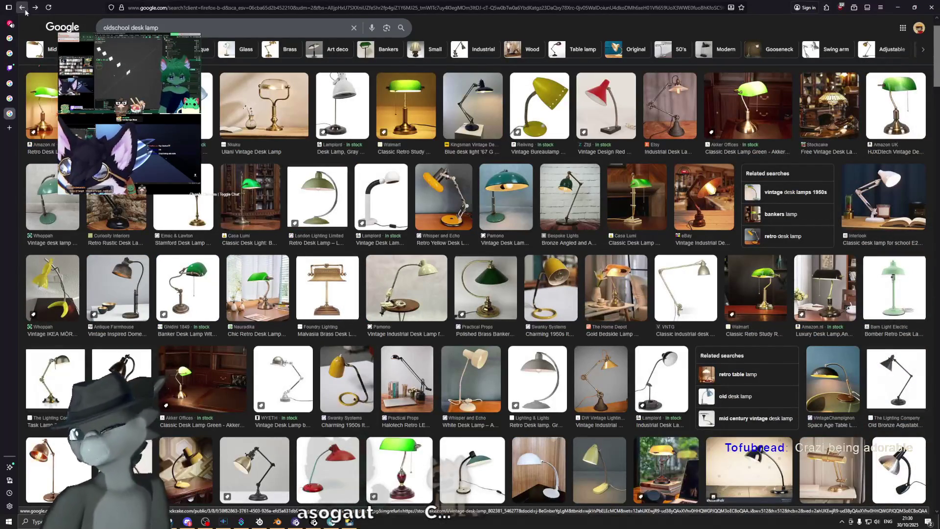
{"action": "left_click", "coordinate": [24, 8]}
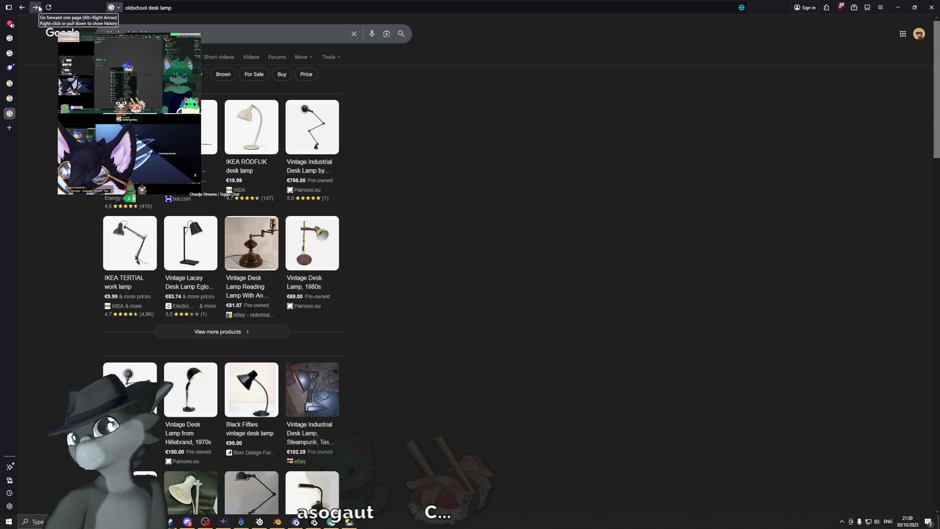
{"action": "left_click", "coordinate": [36, 7]}
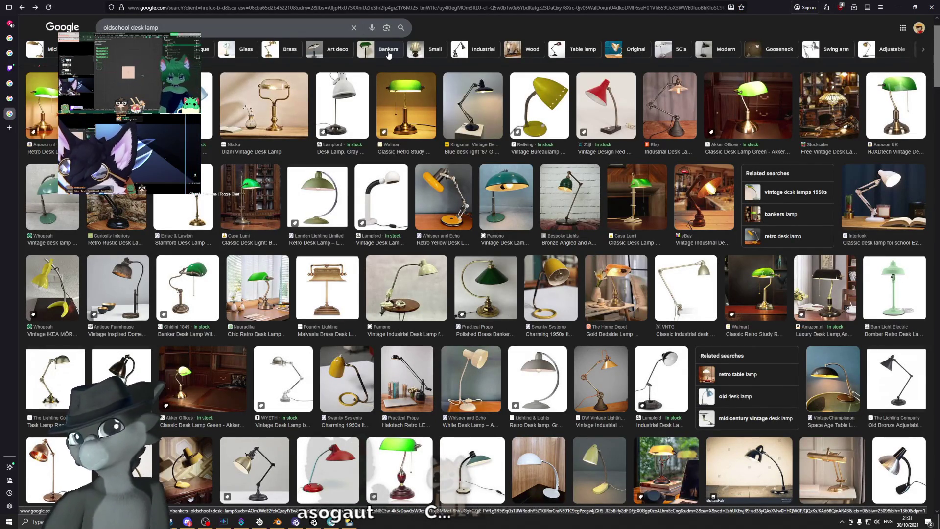
Search for vintage desk lamp images, then switch back to Blender.
{"action": "triple_click", "coordinate": [299, 23]}
{"action": "type", "text": "tiffany lamp"}
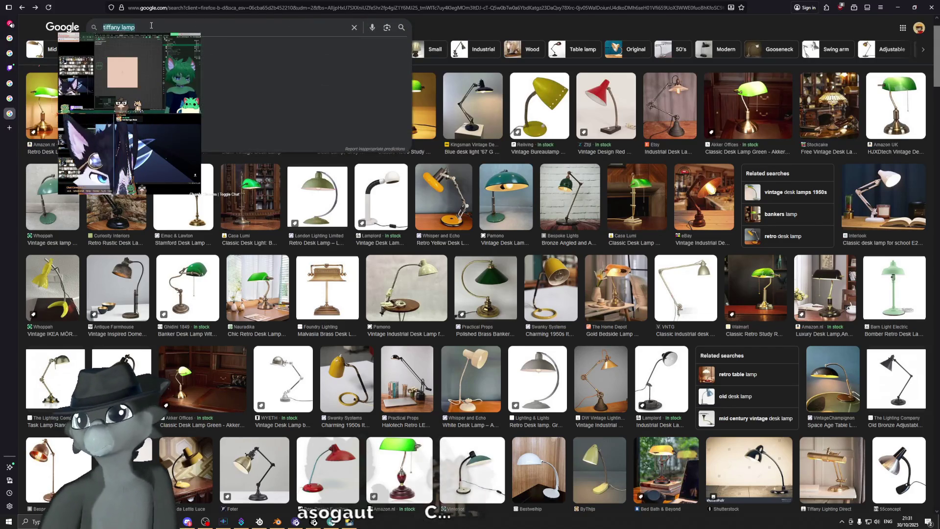
{"action": "key", "text": "Return"}
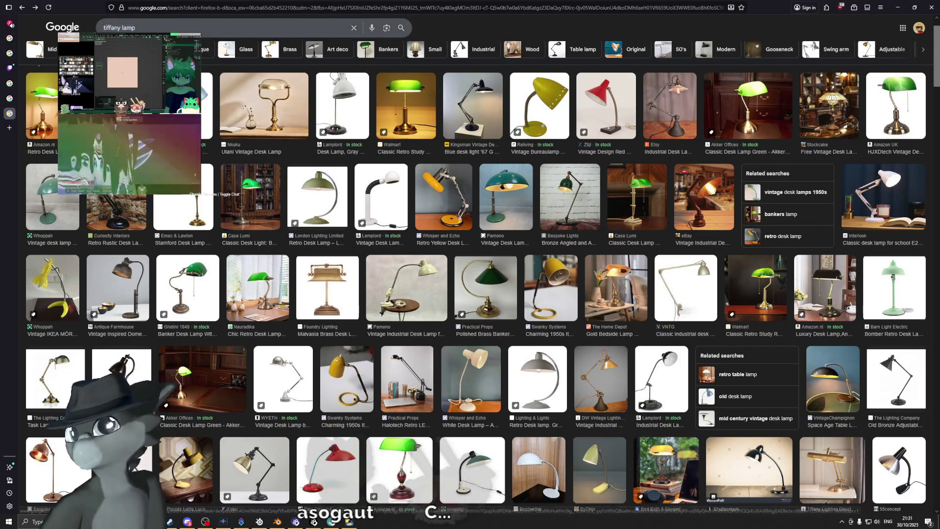
{"action": "key", "text": "alt+Left"}
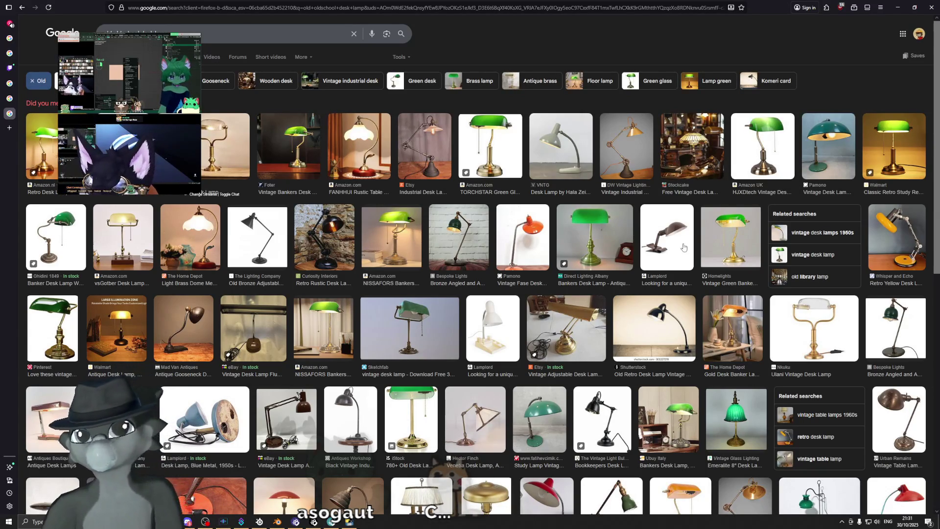
{"action": "left_click", "coordinate": [814, 254]}
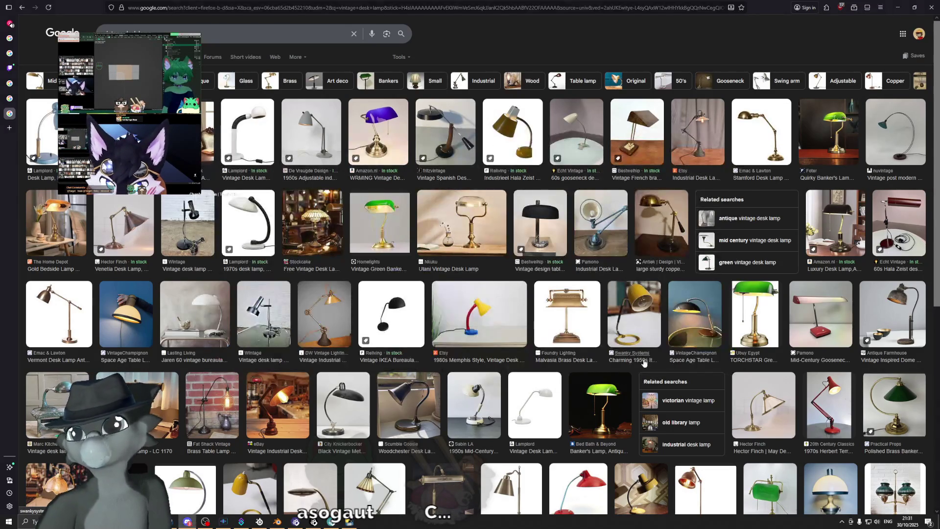
{"action": "key", "text": "alt+Tab"}
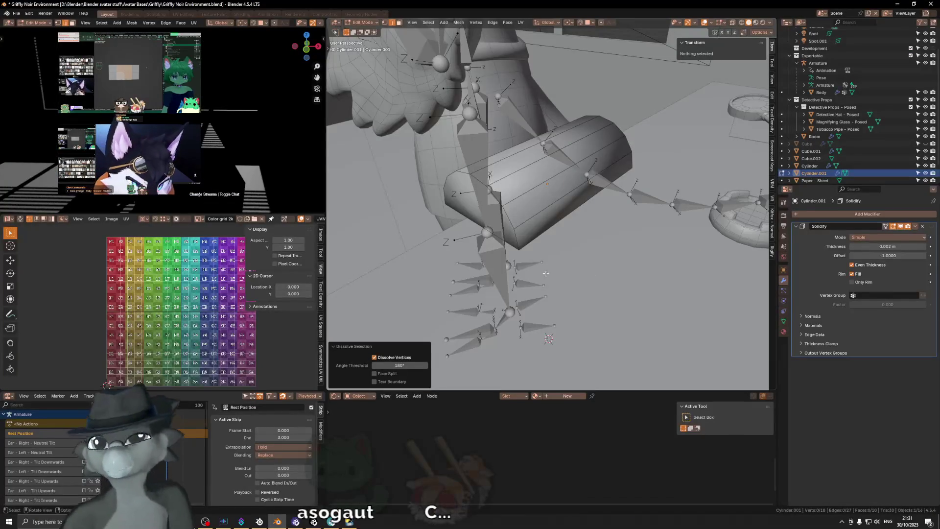
Inspect the shade from below and above, then add a cube to the lamp mesh.
{"action": "middle_click_drag", "start_coordinate": [545, 273], "coordinate": [567, 187]}
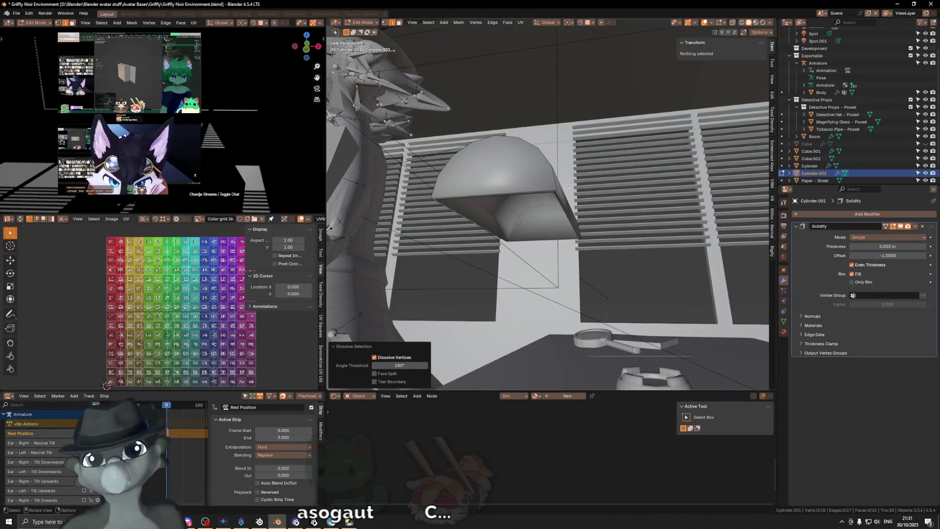
{"action": "middle_click_drag", "start_coordinate": [561, 189], "coordinate": [536, 213]}
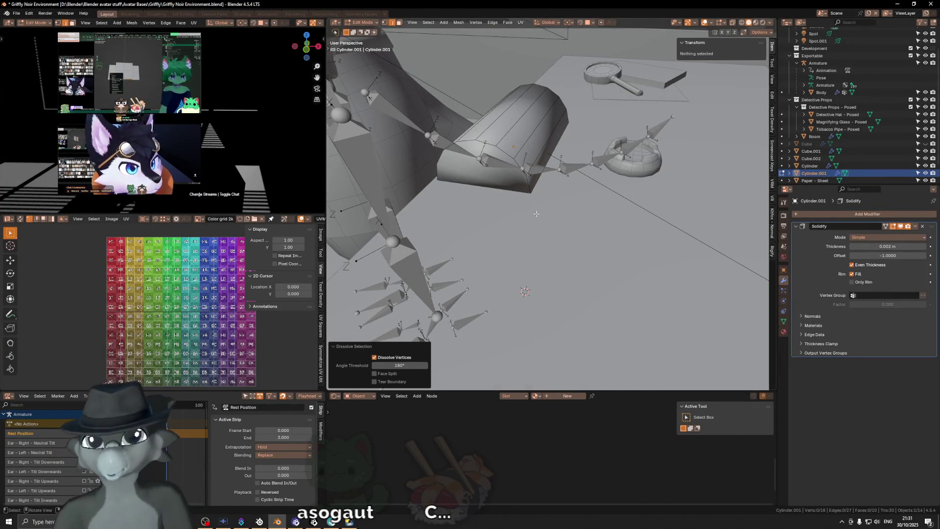
{"action": "middle_click_drag", "start_coordinate": [572, 244], "coordinate": [610, 230]}
{"action": "key", "text": "shift+a"}
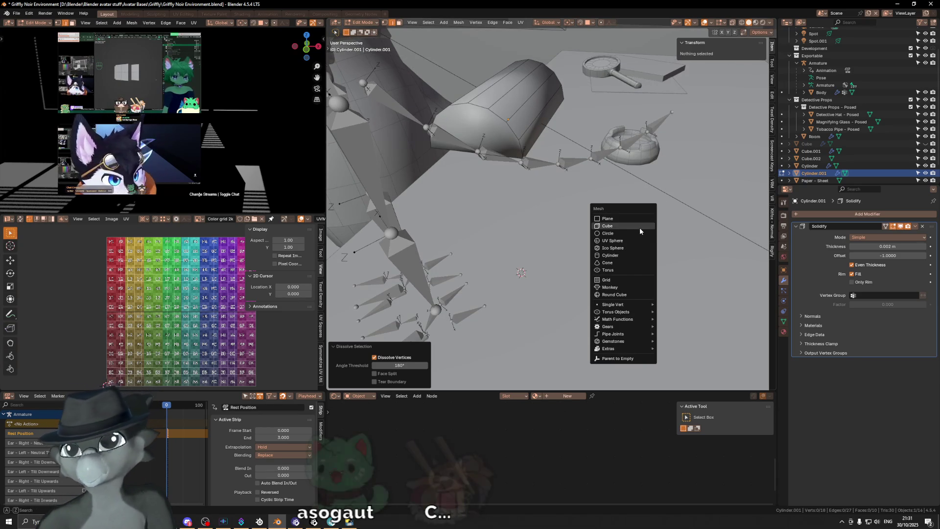
{"action": "left_click", "coordinate": [640, 228]}
Lift the new cube slightly along Z.
{"action": "mouse_move", "coordinate": [640, 227]}
{"action": "middle_mouse_down"}
{"action": "mouse_move", "coordinate": [588, 243]}
{"action": "mouse_move", "coordinate": [618, 191]}
{"action": "middle_mouse_up"}
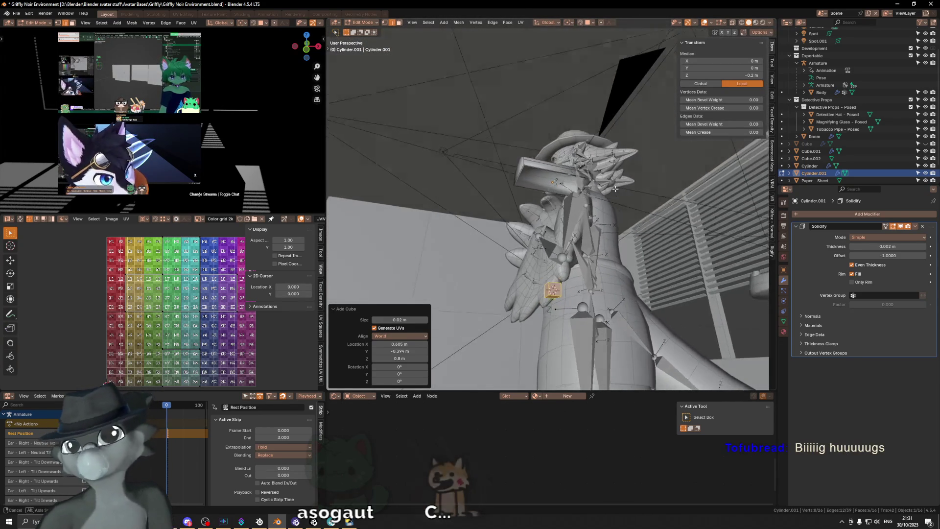
{"action": "mouse_move", "coordinate": [619, 191]}
{"action": "middle_mouse_down"}
{"action": "mouse_move", "coordinate": [661, 276]}
{"action": "mouse_move", "coordinate": [589, 264]}
{"action": "mouse_move", "coordinate": [592, 292]}
{"action": "middle_mouse_up"}
{"action": "key", "text": "Tab"}
{"action": "key", "text": "q"}
{"action": "left_click", "coordinate": [662, 277]}
{"action": "key", "text": "Tab"}
{"action": "key", "text": "g"}
{"action": "key", "text": "z"}
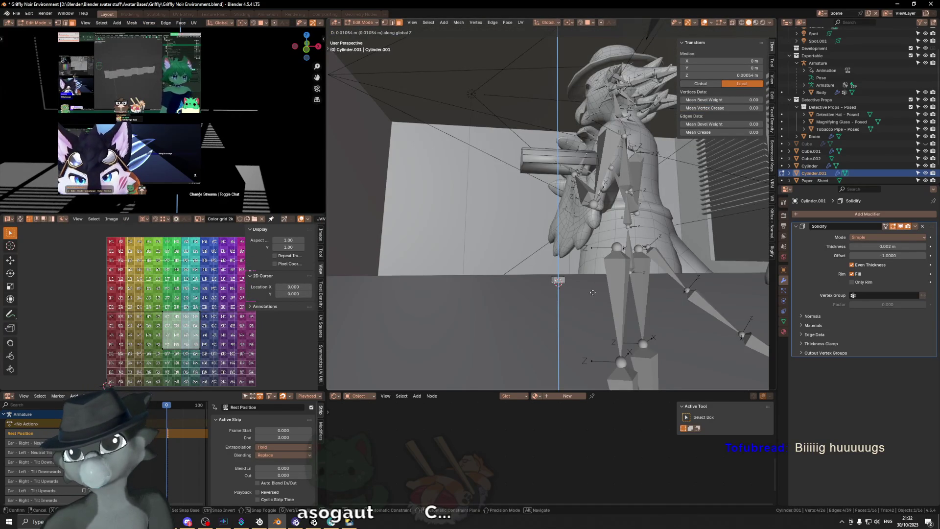
{"action": "key", "text": "Return"}
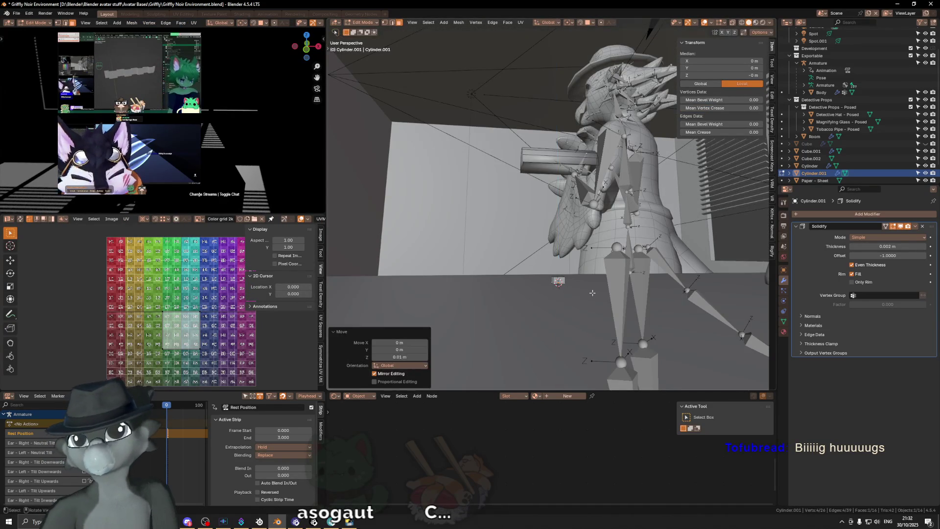
Select the cube's linked geometry and stretch it threefold along Y.
{"action": "middle_click_drag", "start_coordinate": [590, 292], "coordinate": [575, 285]}
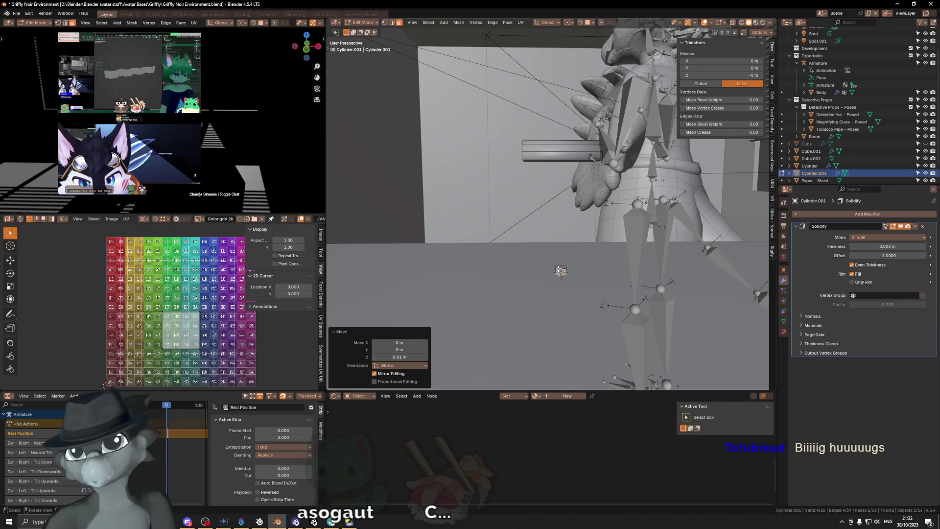
{"action": "key", "text": "l"}
{"action": "key", "text": "s"}
{"action": "key", "text": "x"}
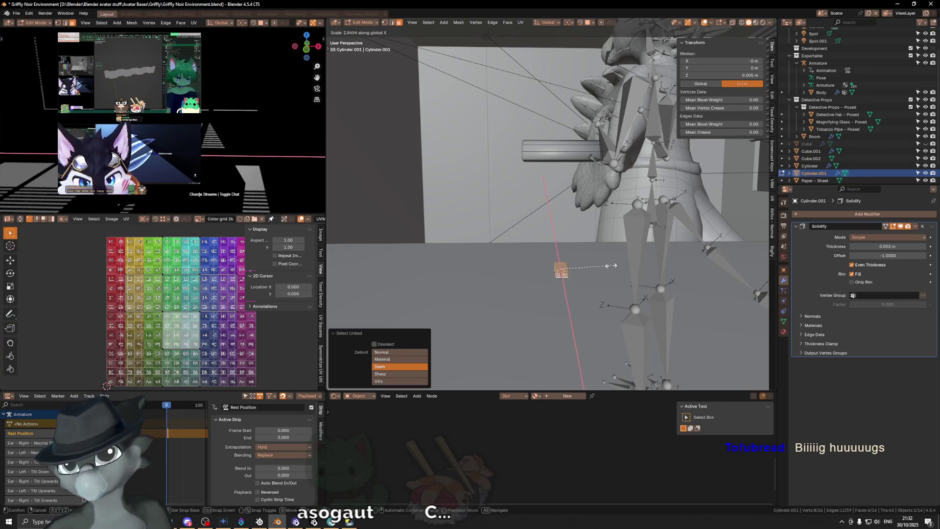
{"action": "middle_click_drag", "start_coordinate": [611, 264], "coordinate": [599, 277]}
{"action": "key", "text": "y"}
{"action": "type", "text": "3"}
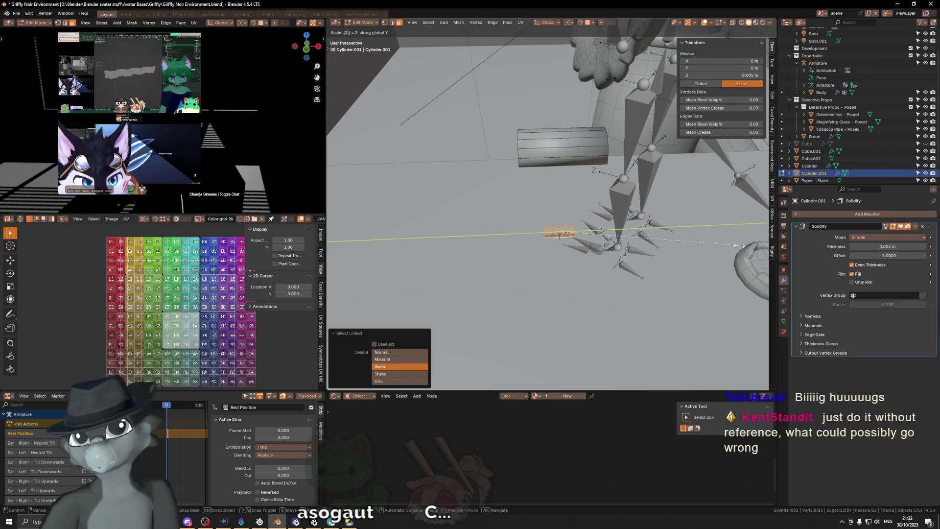
{"action": "key", "text": "Return"}
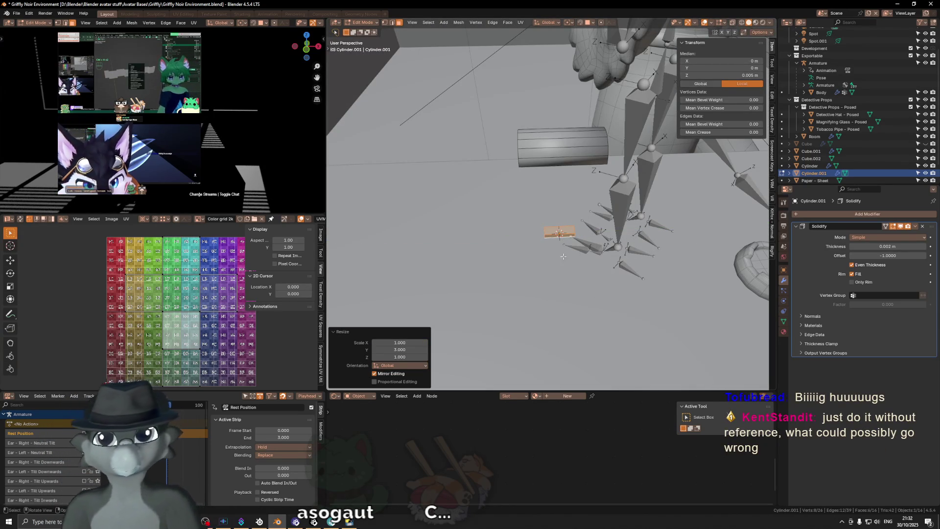
Double the block's width along X to form a flat base.
{"action": "middle_click_drag", "start_coordinate": [601, 212], "coordinate": [632, 243]}
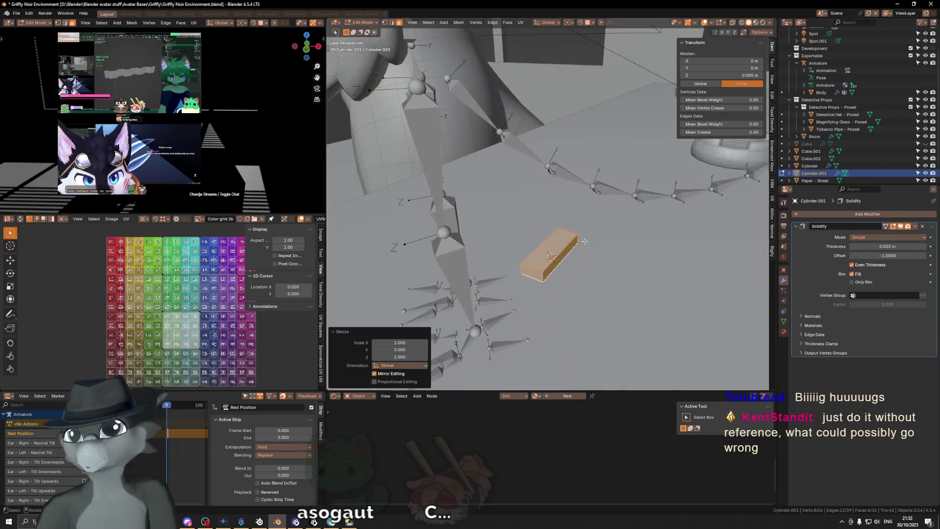
{"action": "key", "text": "s"}
{"action": "key", "text": "y"}
{"action": "key", "text": "x"}
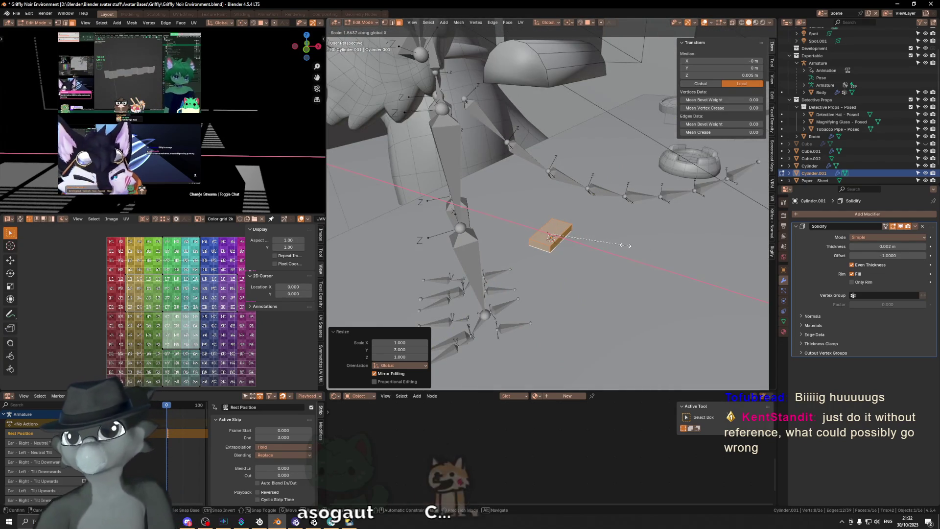
{"action": "key", "text": "2"}
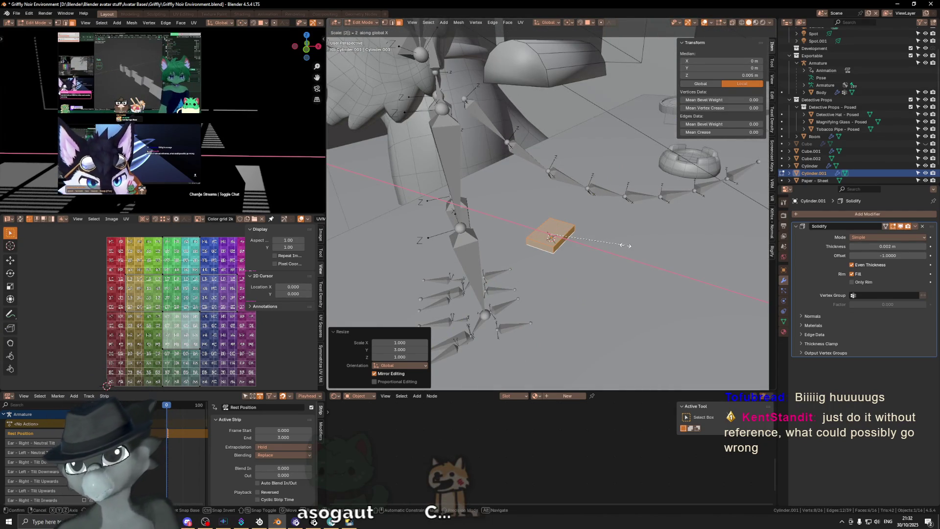
{"action": "key", "text": "Return"}
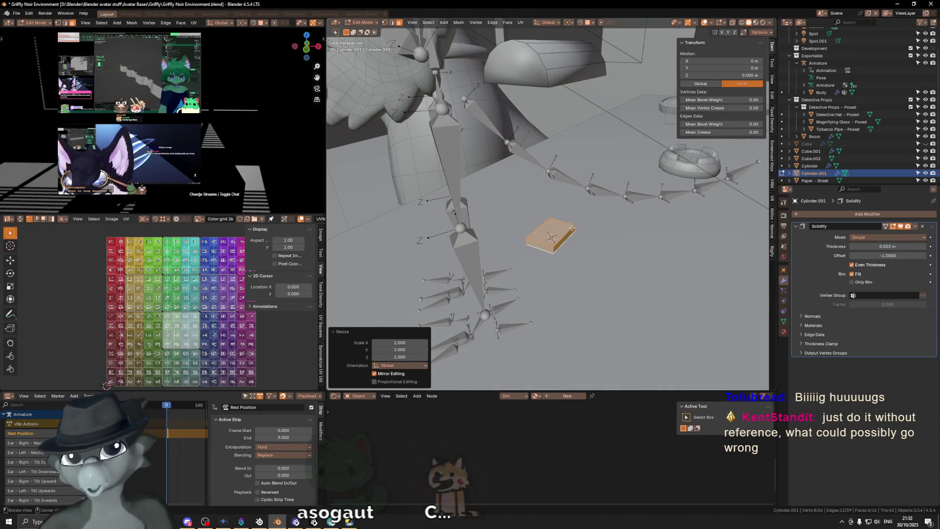
{"action": "mouse_move", "coordinate": [572, 226]}
{"action": "middle_mouse_down"}
{"action": "mouse_move", "coordinate": [571, 242]}
{"action": "mouse_move", "coordinate": [587, 213]}
{"action": "middle_mouse_up"}
Bevel the base block's edges by 0.005 m with two segments.
{"action": "key", "text": "ctrl+b"}
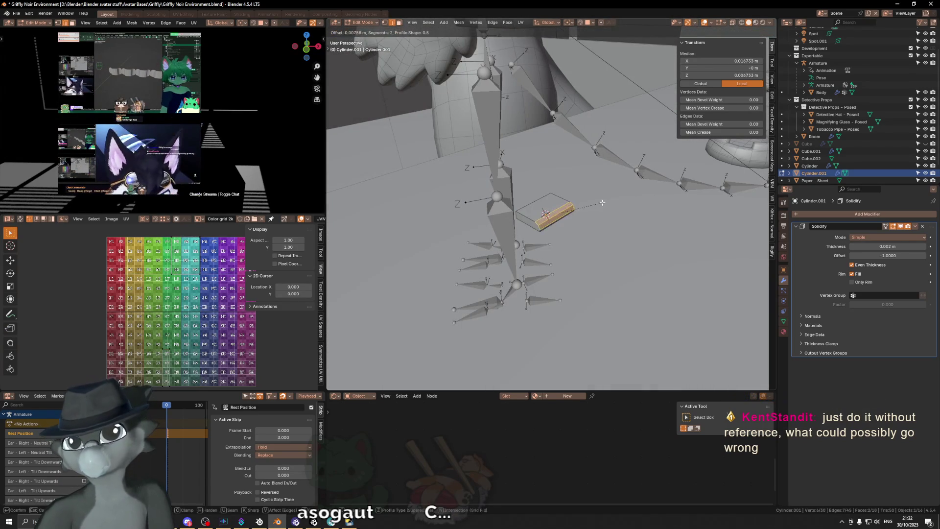
{"action": "type", "text": "0.005"}
{"action": "key", "text": "Return"}
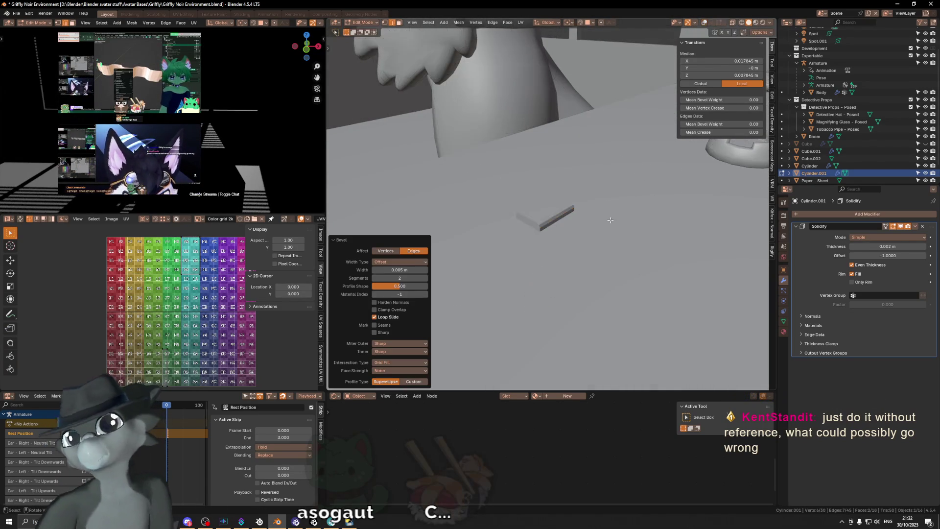
{"action": "mouse_move", "coordinate": [600, 203]}
{"action": "middle_mouse_down"}
{"action": "mouse_move", "coordinate": [659, 225]}
{"action": "mouse_move", "coordinate": [589, 230]}
{"action": "mouse_move", "coordinate": [535, 219]}
{"action": "middle_mouse_up"}
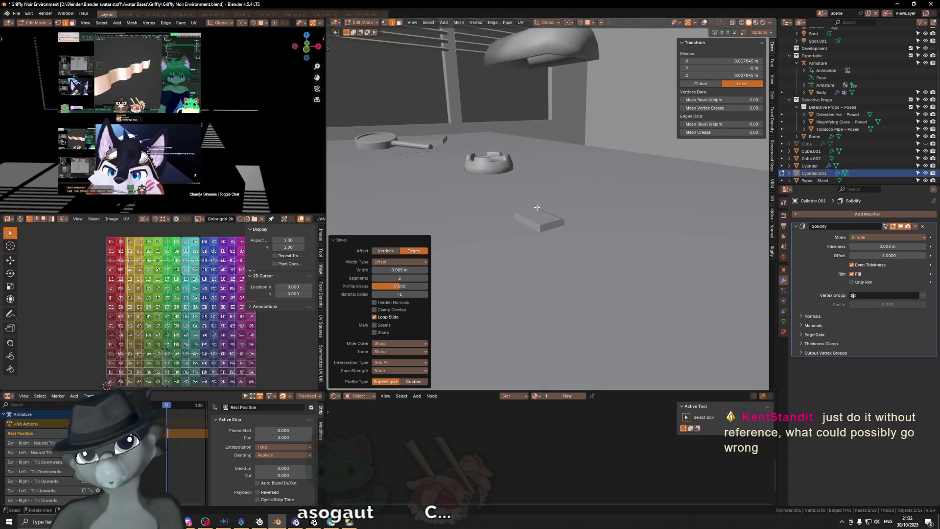
{"action": "middle_click_drag", "start_coordinate": [537, 208], "coordinate": [530, 218]}
Re-enable overlays, leave Edit Mode and snap to a side view.
{"action": "key", "text": "shift+alt+z"}
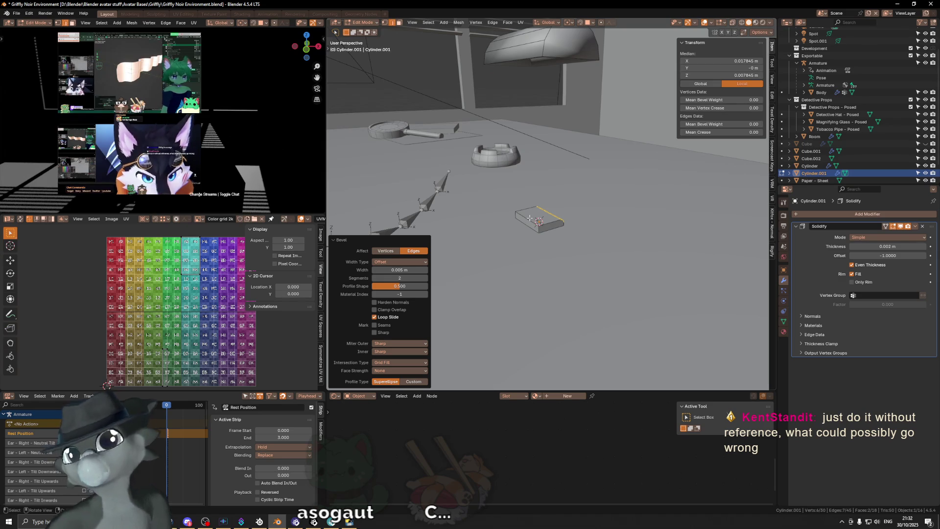
{"action": "key", "text": "Tab"}
{"action": "middle_click_drag", "start_coordinate": [627, 200], "coordinate": [612, 191]}
{"action": "key", "text": "KP_3"}
{"action": "scroll", "coordinate": [612, 192], "scroll_direction": "down", "scroll_amount": 2}
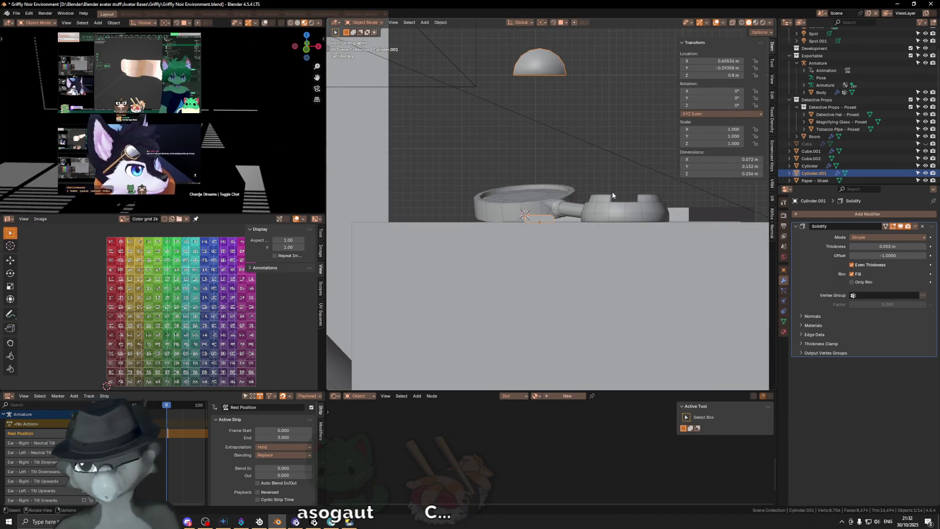
Isolate the lamp shade and base block in Local View and bring up the Add Mesh list.
{"action": "key", "text": "KP_Divide"}
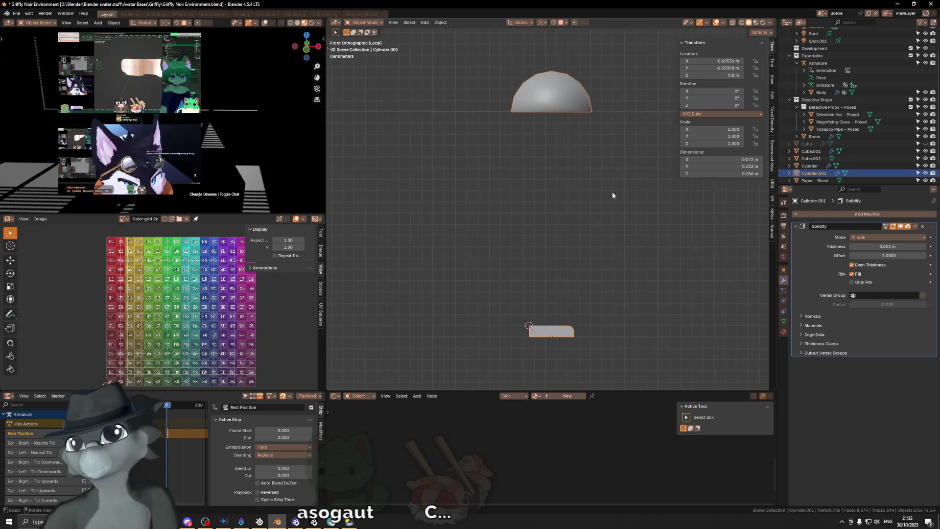
{"action": "middle_click_drag", "start_coordinate": [609, 214], "coordinate": [607, 192], "text": "shift"}
{"action": "key", "text": "shift+a"}
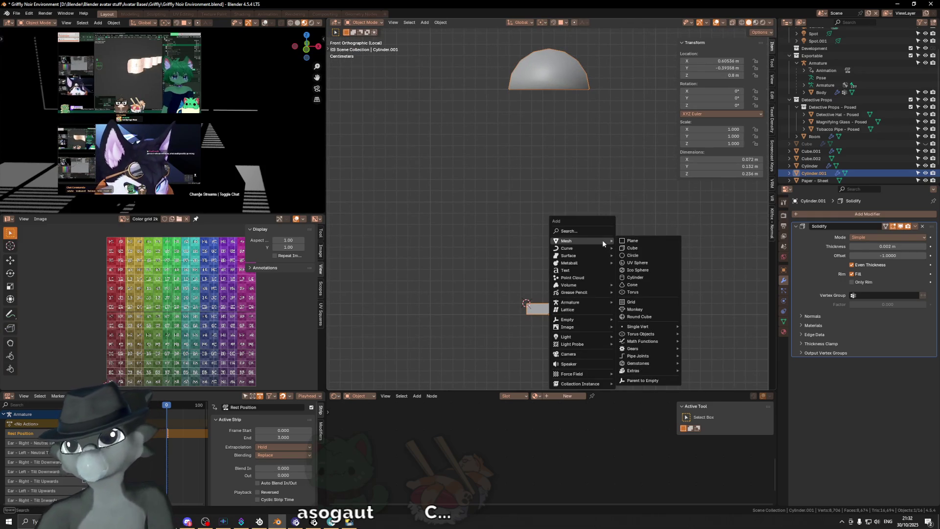
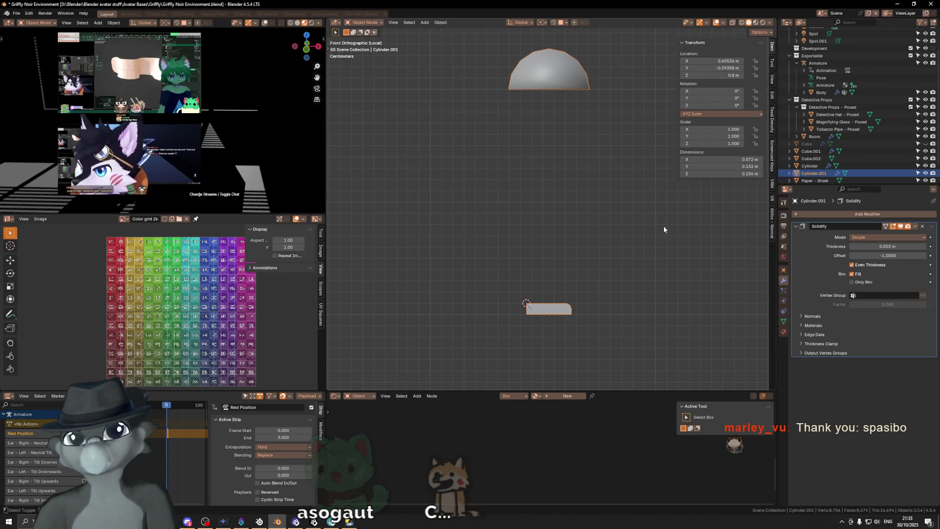
Bring up the Add menu and browse its Mesh primitives submenu.
{"action": "key", "text": "shift+a"}
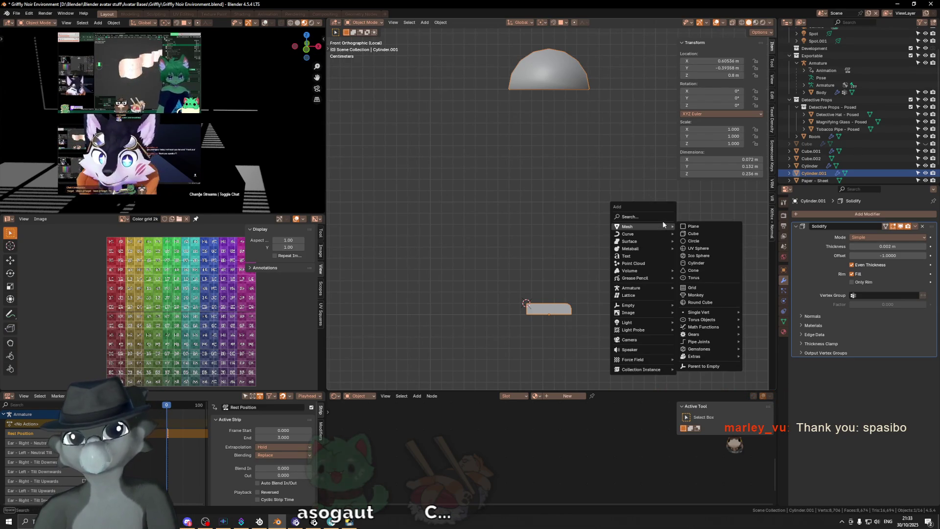
{"action": "key", "text": "Escape"}
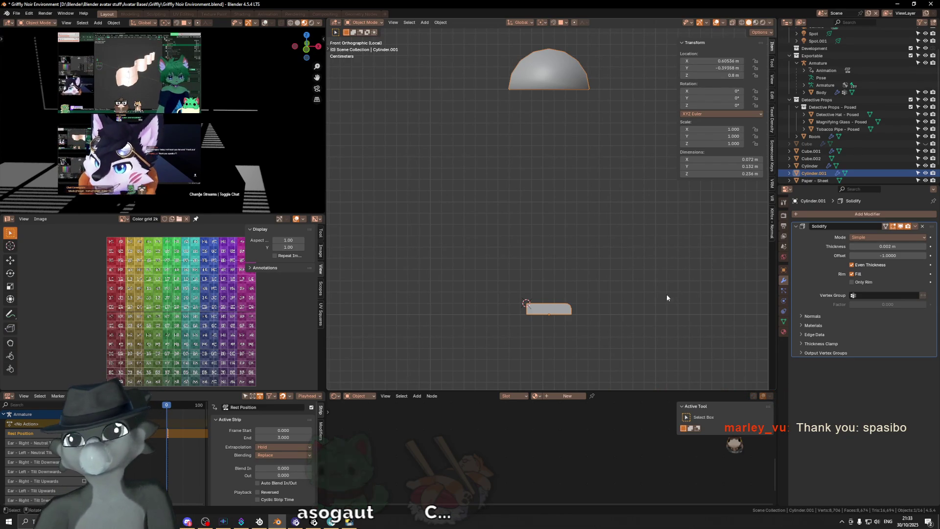
{"action": "key", "text": "shift+a"}
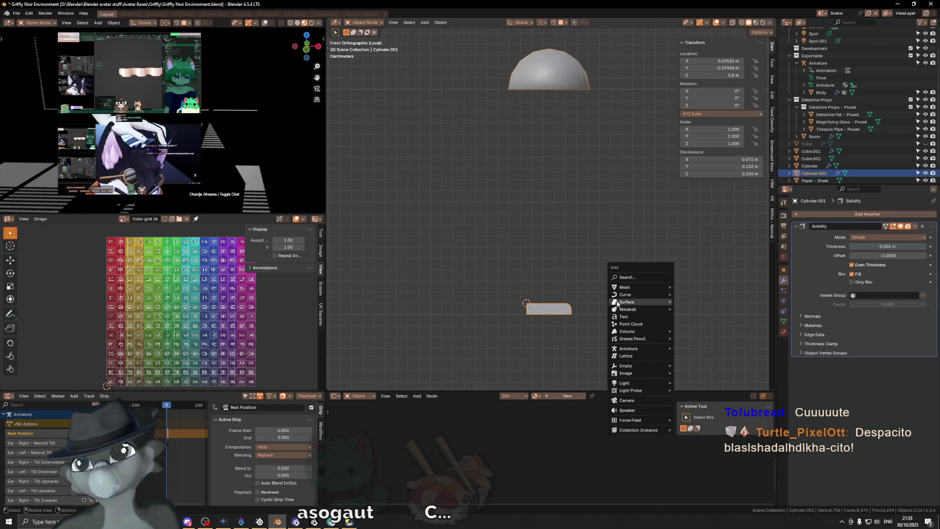
{"action": "mouse_move", "coordinate": [625, 287]}
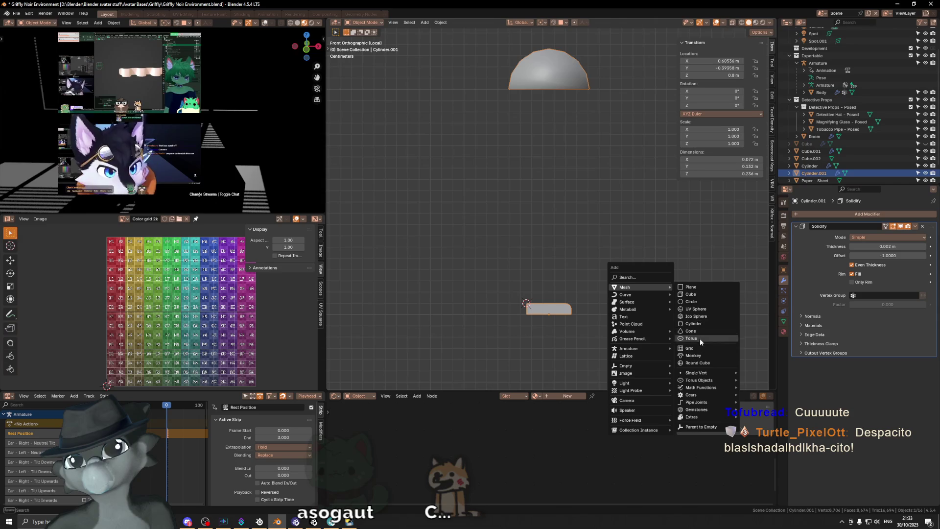
Add a Single Vert and extrude it into a two-segment angled arm from base to shade, then call up its Convert To options.
{"action": "left_click", "coordinate": [756, 372]}
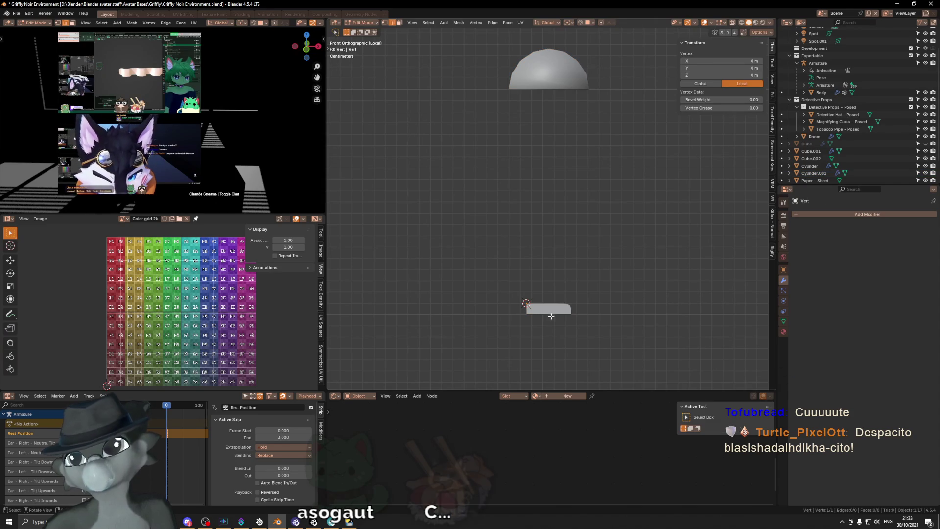
{"action": "key", "text": "g"}
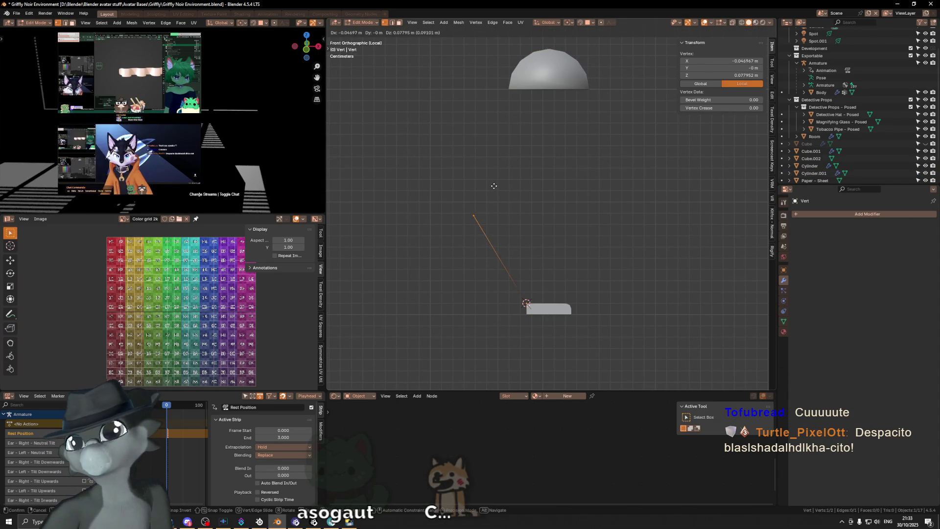
{"action": "left_click", "coordinate": [478, 164]}
{"action": "key", "text": "e"}
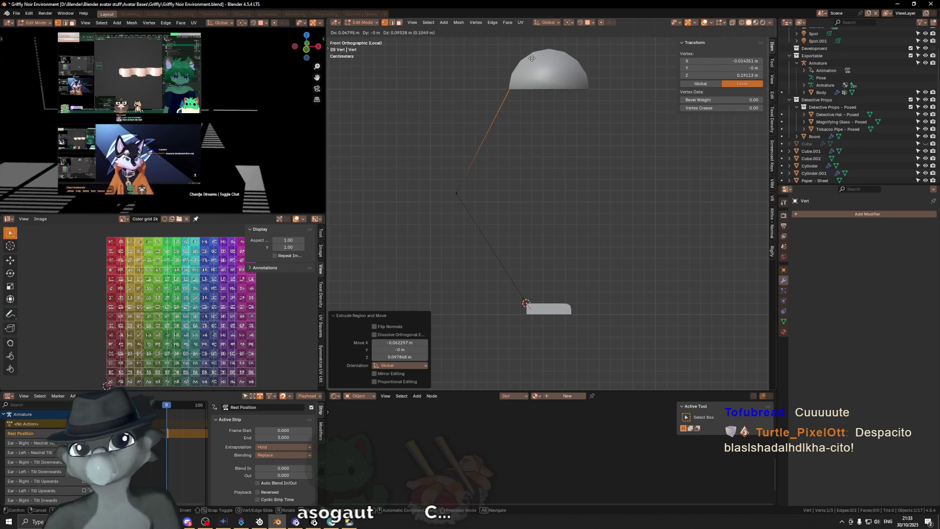
{"action": "left_click", "coordinate": [531, 57]}
{"action": "key", "text": "Tab"}
{"action": "right_click", "coordinate": [664, 163]}
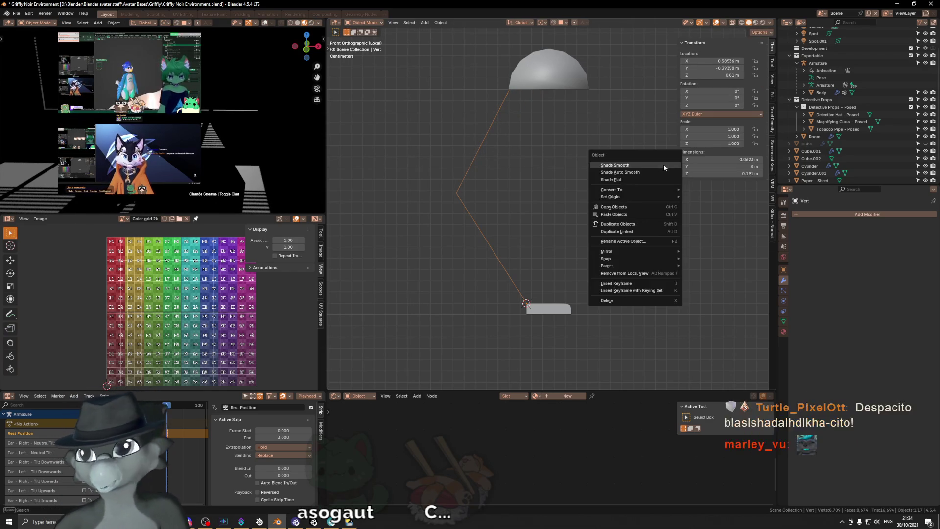
{"action": "mouse_move", "coordinate": [611, 189]}
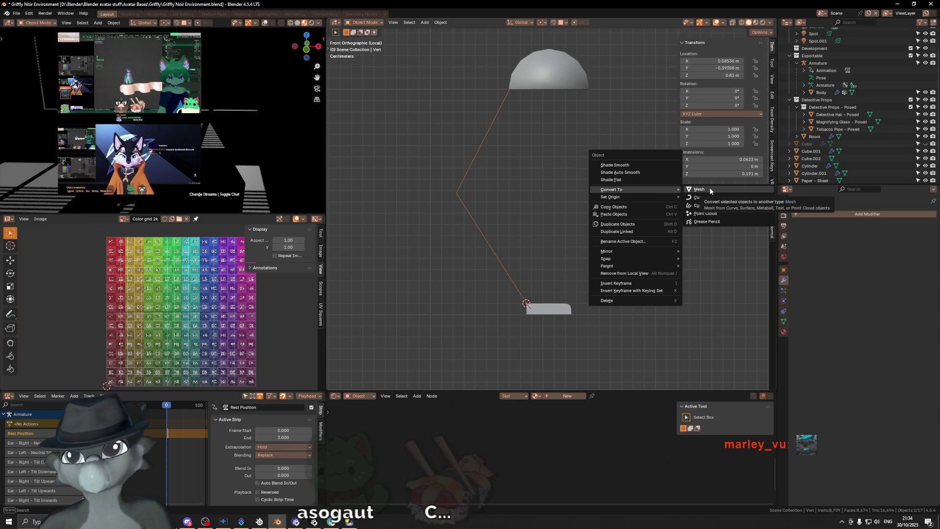
Convert the arm line to a curve with 0.004 m bevel depth and bevel resolution 3.
{"action": "left_click", "coordinate": [711, 196]}
{"action": "left_click", "coordinate": [784, 310]}
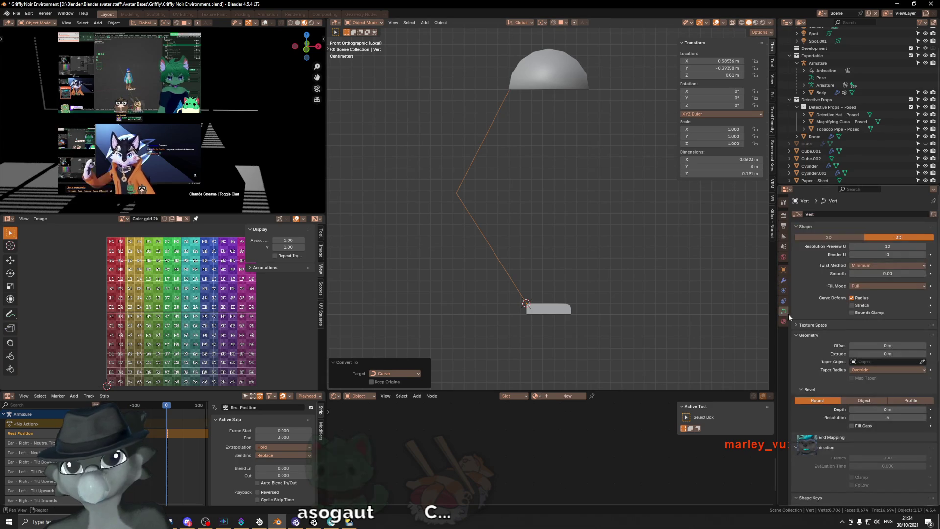
{"action": "left_click", "coordinate": [864, 409]}
{"action": "type", "text": "0.004"}
{"action": "key", "text": "Return"}
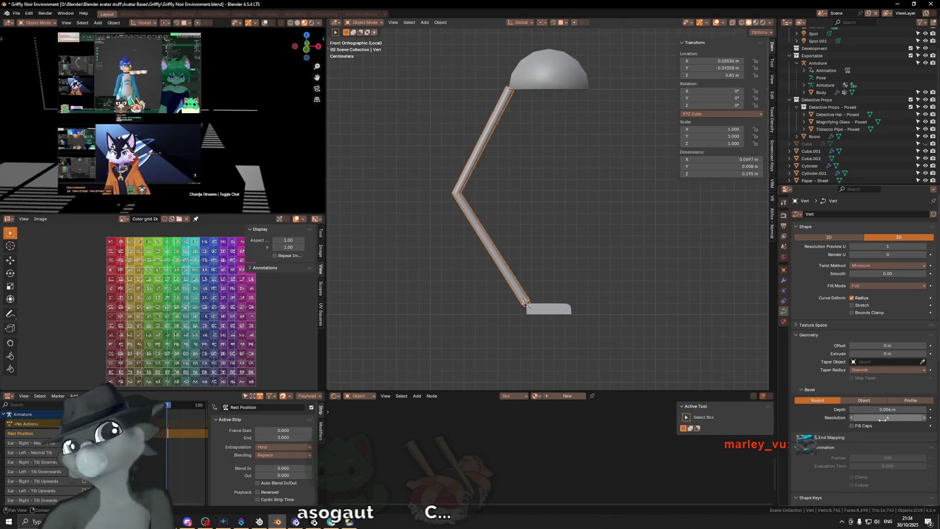
{"action": "left_click", "coordinate": [853, 417]}
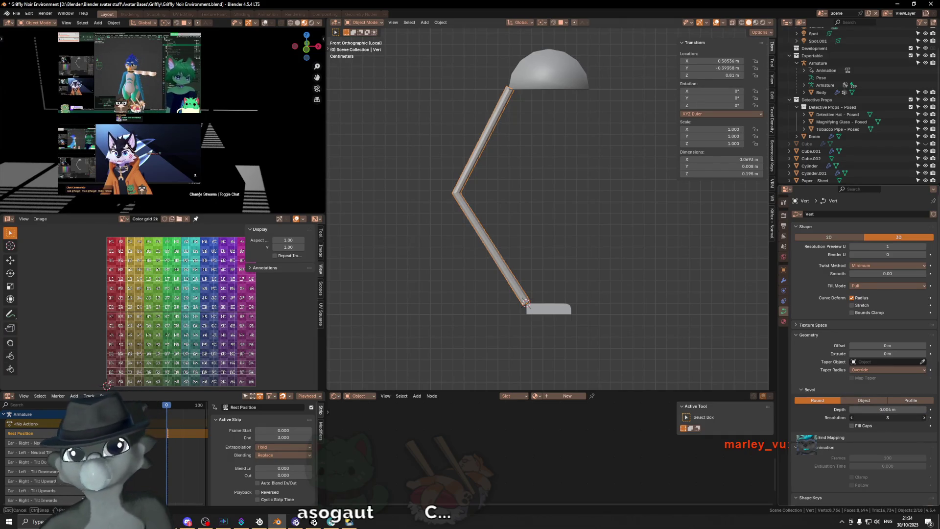
Orbit around the lamp to check the tubular arm and select the shade.
{"action": "middle_click_drag", "start_coordinate": [572, 218], "coordinate": [446, 210]}
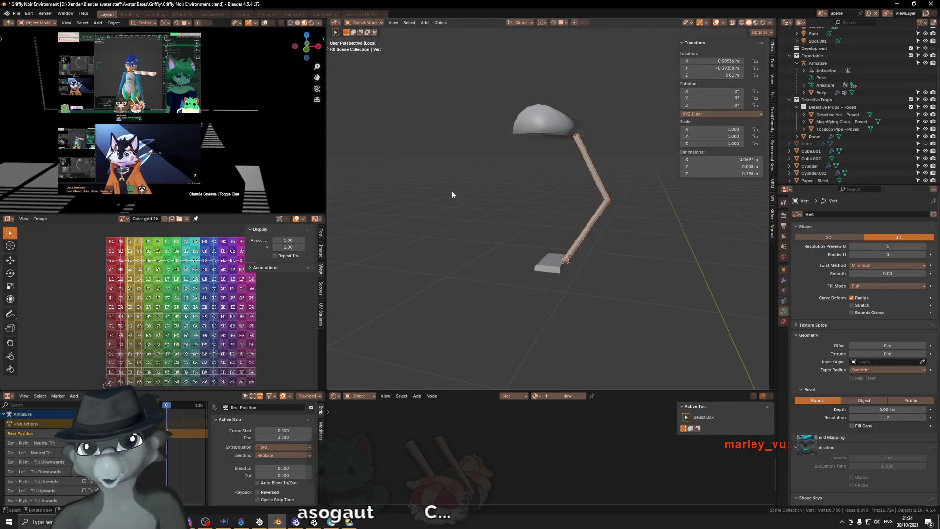
{"action": "middle_click_drag", "start_coordinate": [484, 184], "coordinate": [539, 200]}
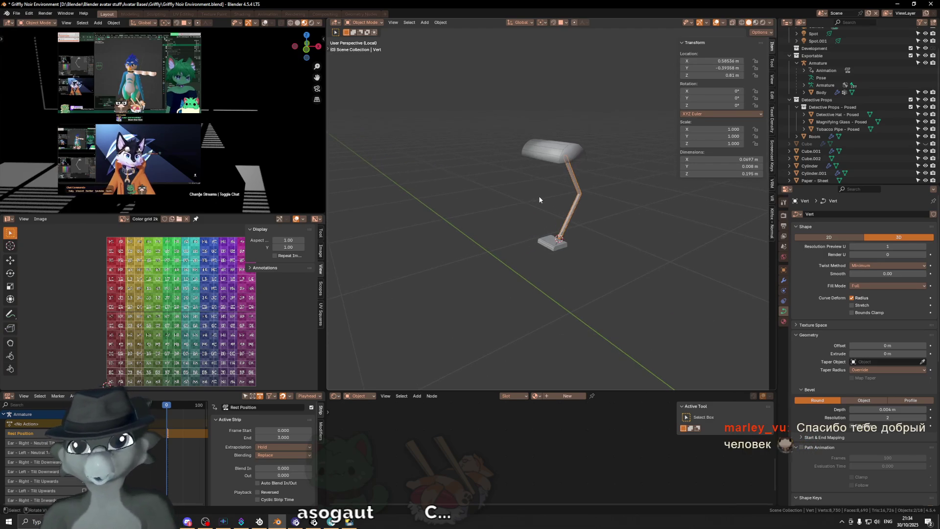
{"action": "left_click", "coordinate": [565, 153]}
Try tilting the shade's geometry from side and front views but cancel, keeping it upright.
{"action": "key", "text": "r"}
{"action": "key", "text": "Escape"}
{"action": "key", "text": "Tab"}
{"action": "key", "text": "l"}
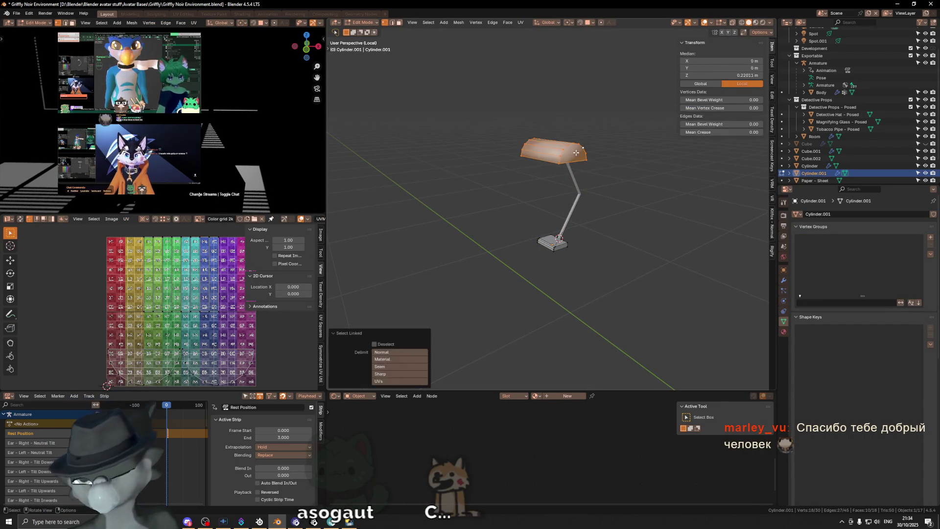
{"action": "key", "text": "KP_3"}
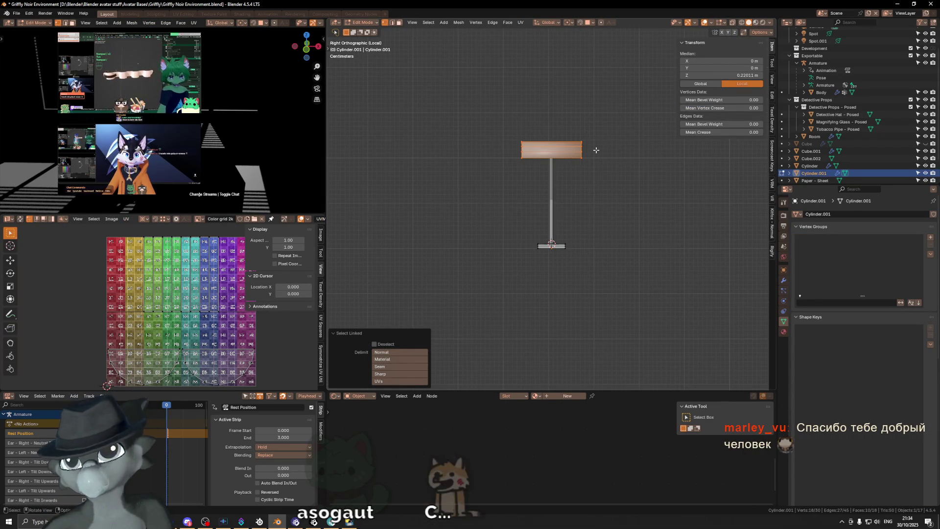
{"action": "key", "text": "KP_1"}
{"action": "key", "text": "r"}
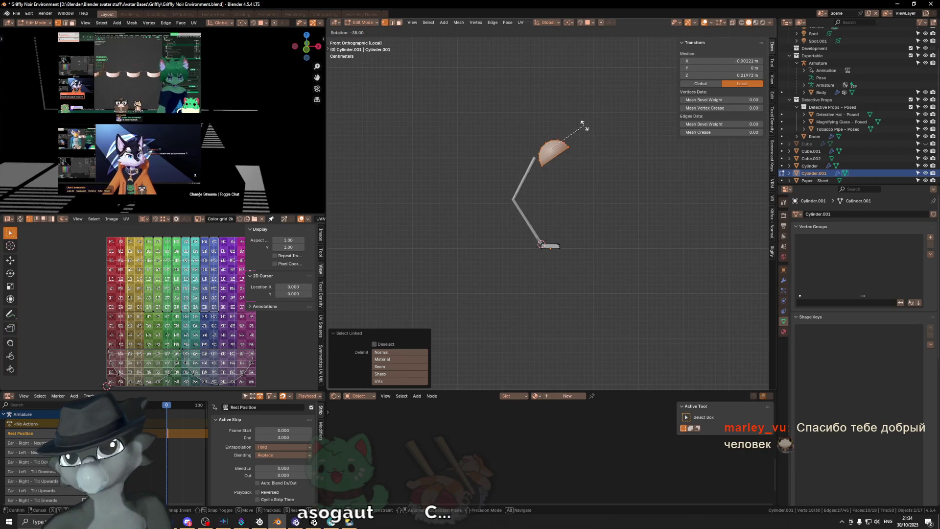
{"action": "key", "text": "Escape"}
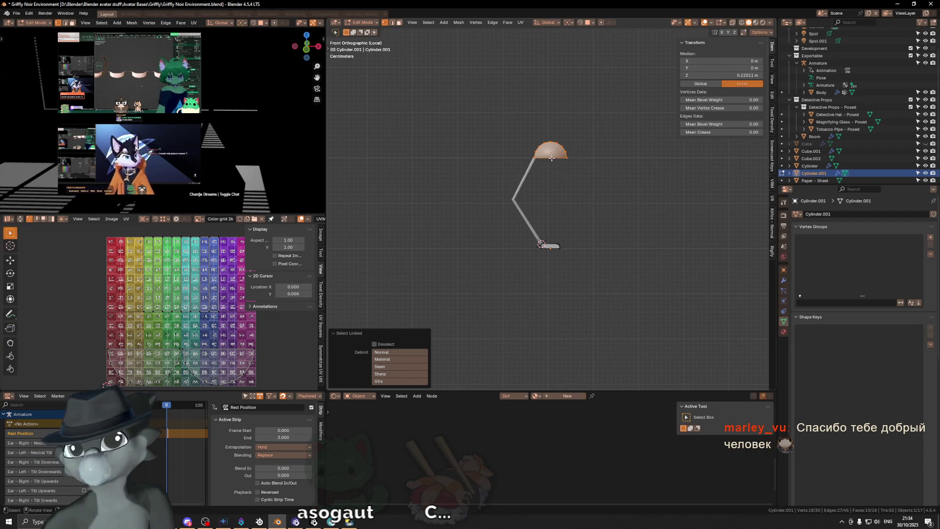
Pick a single vertex, glance at the favourites list, and start switching windows toward the browser.
{"action": "left_click", "coordinate": [541, 158]}
{"action": "key", "text": "q"}
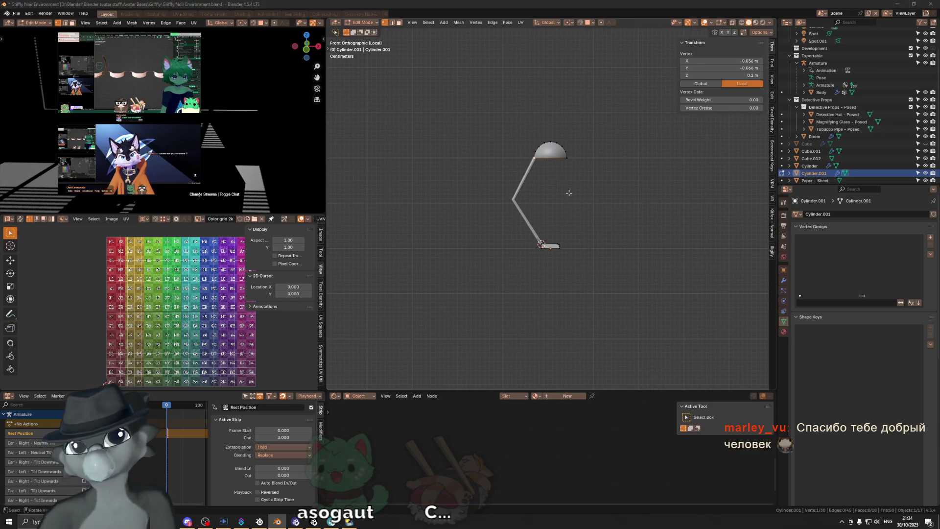
{"action": "key", "text": "alt+Tab"}
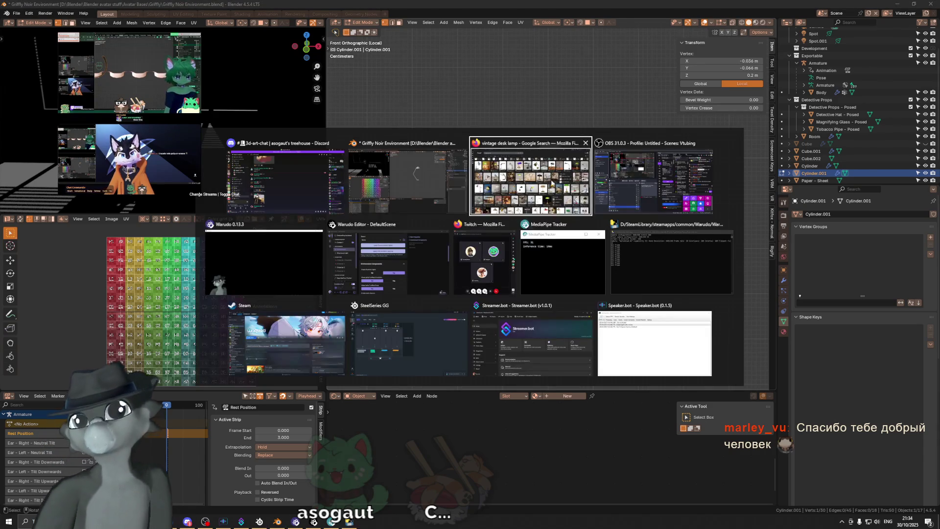
Search Google Images for 'bankers lamp' reference pictures.
{"action": "left_click", "coordinate": [560, 183]}
{"action": "left_click", "coordinate": [170, 33]}
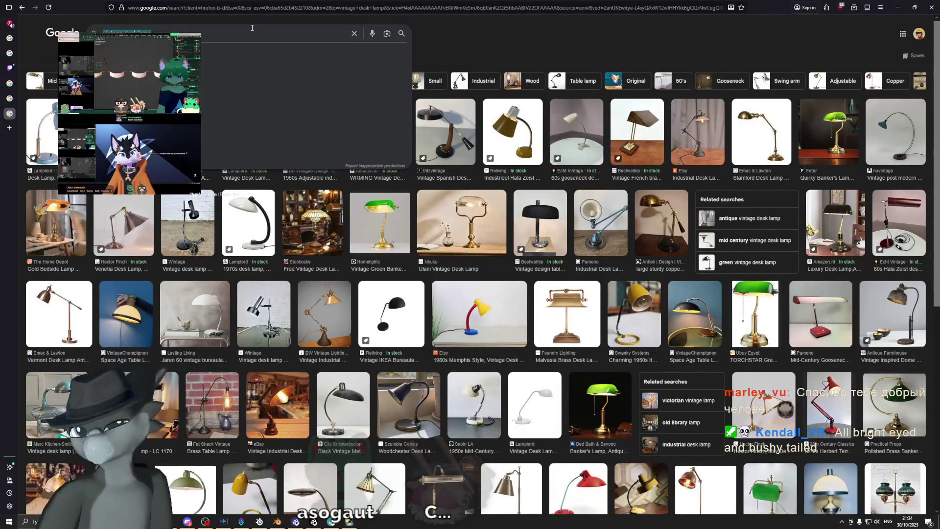
{"action": "type", "text": "bankers lamp"}
{"action": "key", "text": "Return"}
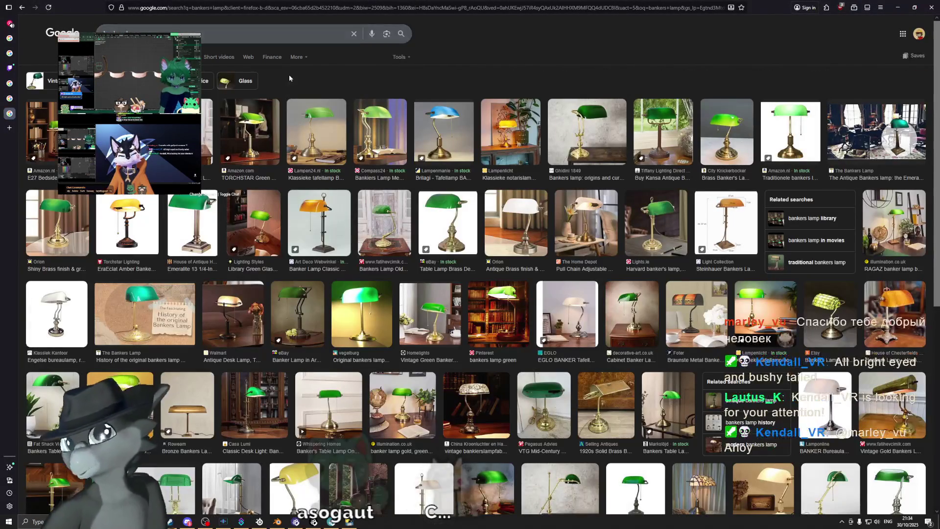
{"action": "scroll", "coordinate": [288, 75], "scroll_direction": "down", "scroll_amount": 1}
{"action": "scroll", "coordinate": [289, 76], "scroll_direction": "down", "scroll_amount": 2}
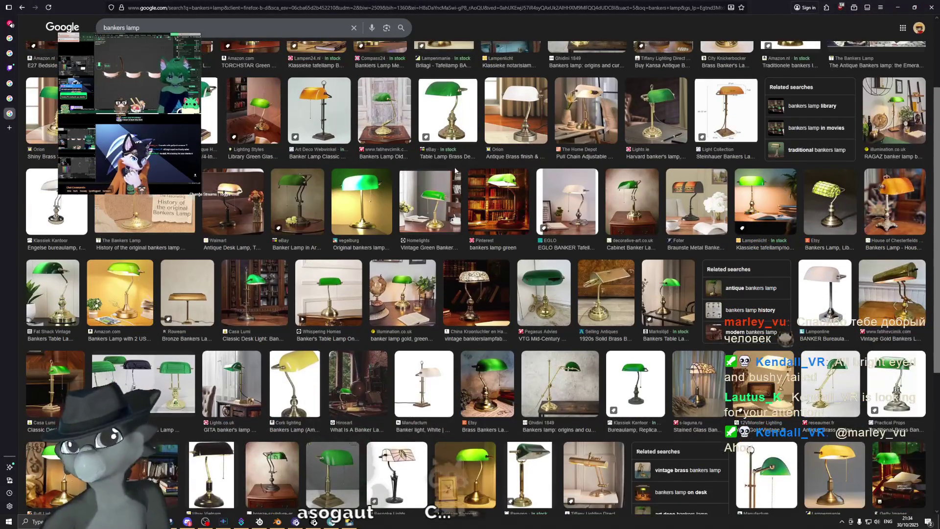
{"action": "scroll", "coordinate": [455, 171], "scroll_direction": "down", "scroll_amount": 1}
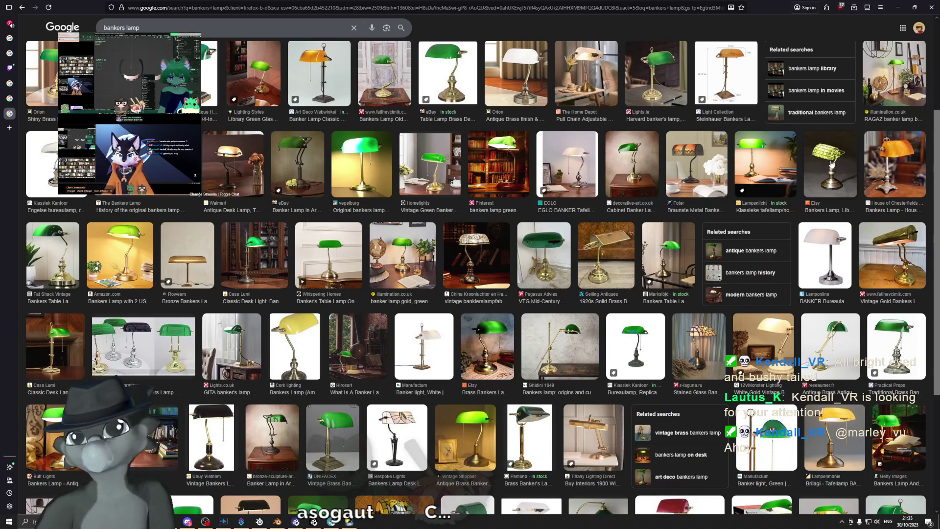
{"action": "scroll", "coordinate": [220, 377], "scroll_direction": "down", "scroll_amount": 3}
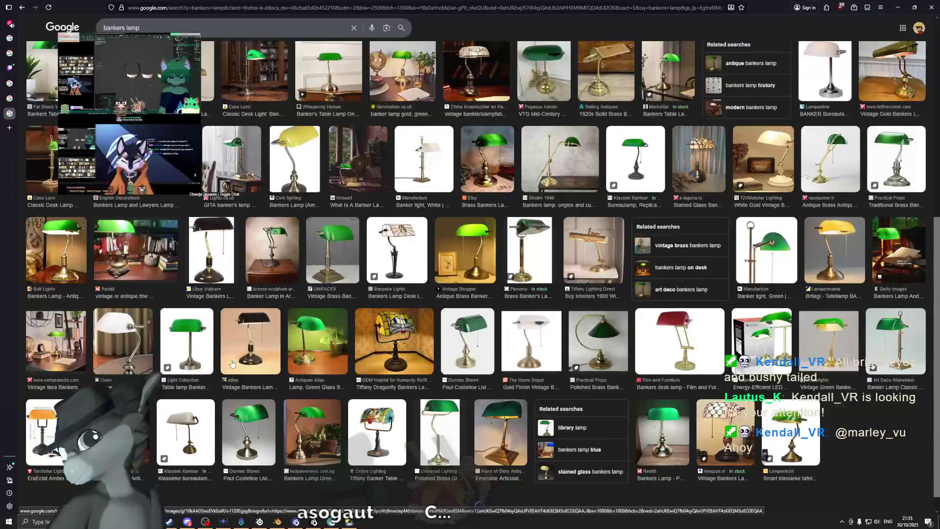
{"action": "scroll", "coordinate": [219, 376], "scroll_direction": "down", "scroll_amount": 1}
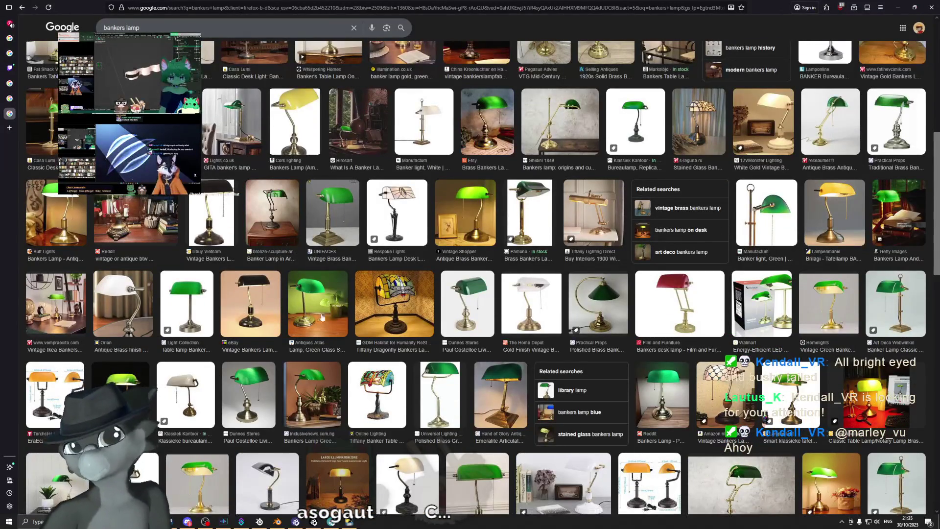
{"action": "scroll", "coordinate": [551, 278], "scroll_direction": "down", "scroll_amount": 1}
{"action": "scroll", "coordinate": [561, 293], "scroll_direction": "down", "scroll_amount": 1}
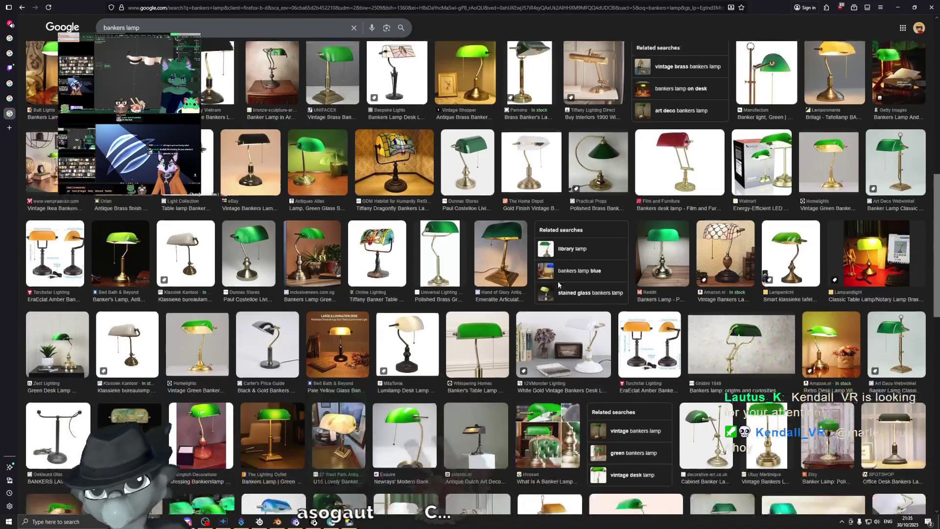
{"action": "scroll", "coordinate": [563, 294], "scroll_direction": "down", "scroll_amount": 2}
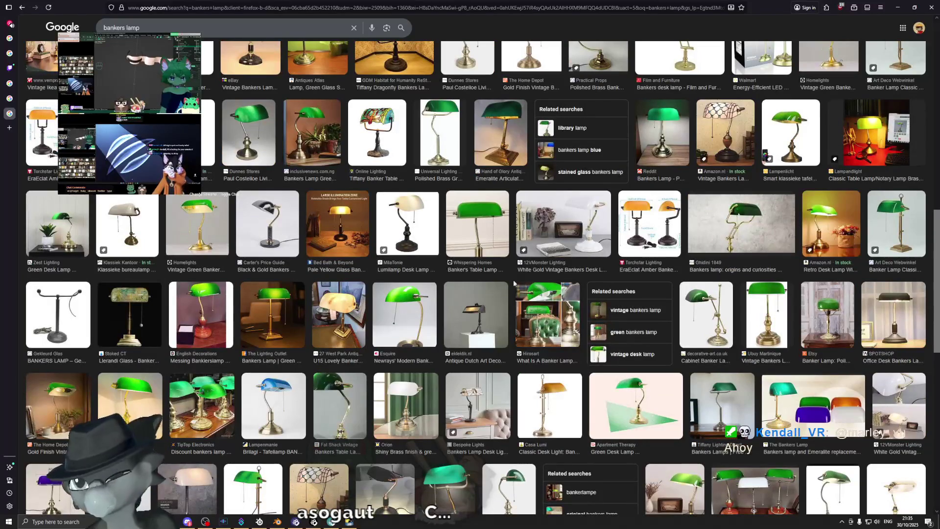
{"action": "scroll", "coordinate": [279, 160], "scroll_direction": "up", "scroll_amount": 3}
Refine the search to 'bankers lamp detective office', then oldschool detective office images.
{"action": "left_click", "coordinate": [220, 27]}
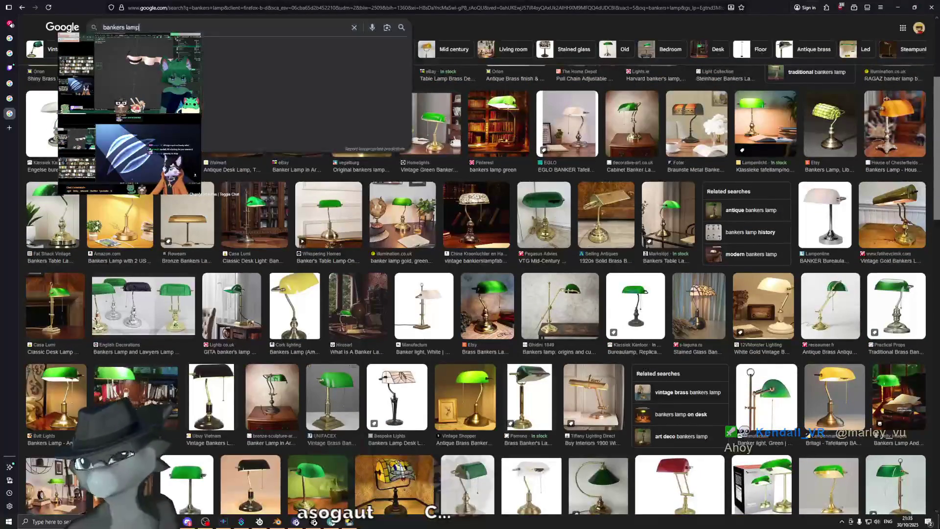
{"action": "type", "text": "detective office"}
{"action": "key", "text": "Return"}
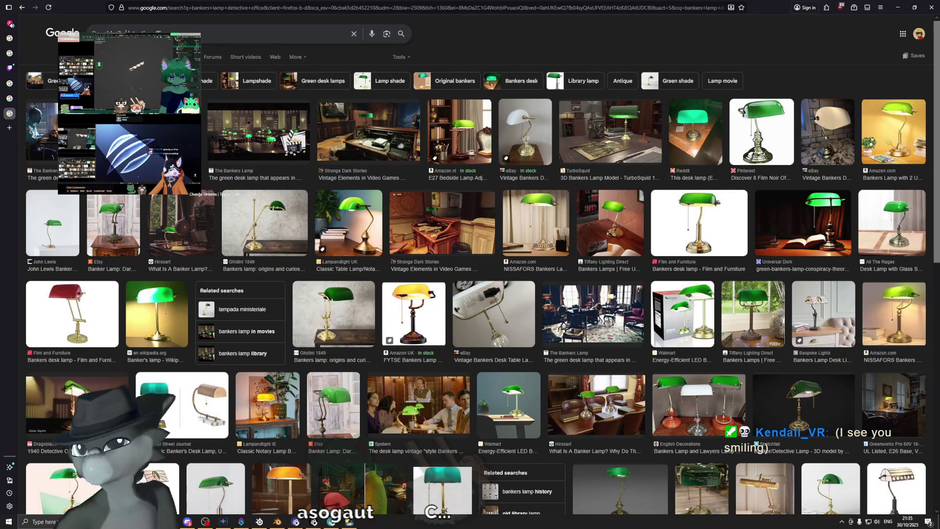
{"action": "key", "text": "Return"}
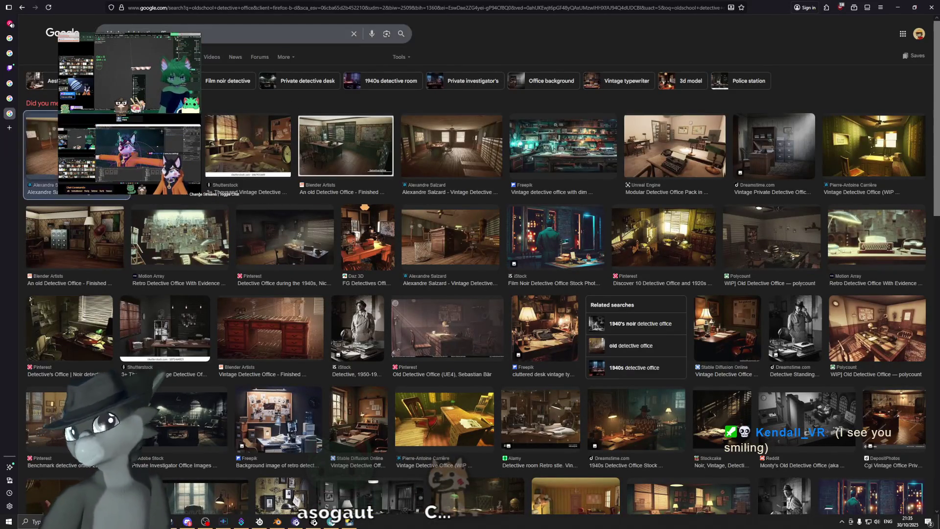
Preview the vintage detective office and Modular Detective Office Pack images, then go back to the bankers lamp detective office results.
{"action": "left_click", "coordinate": [41, 147]}
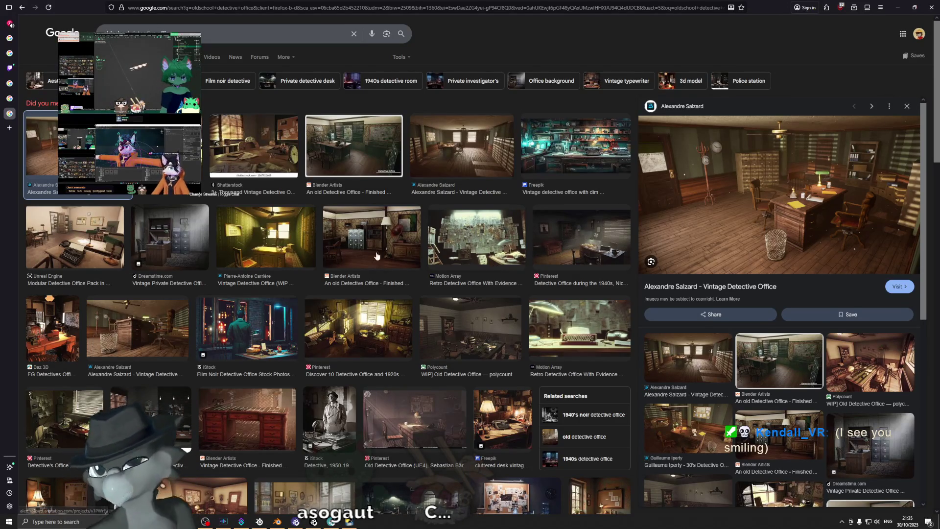
{"action": "left_click", "coordinate": [122, 248]}
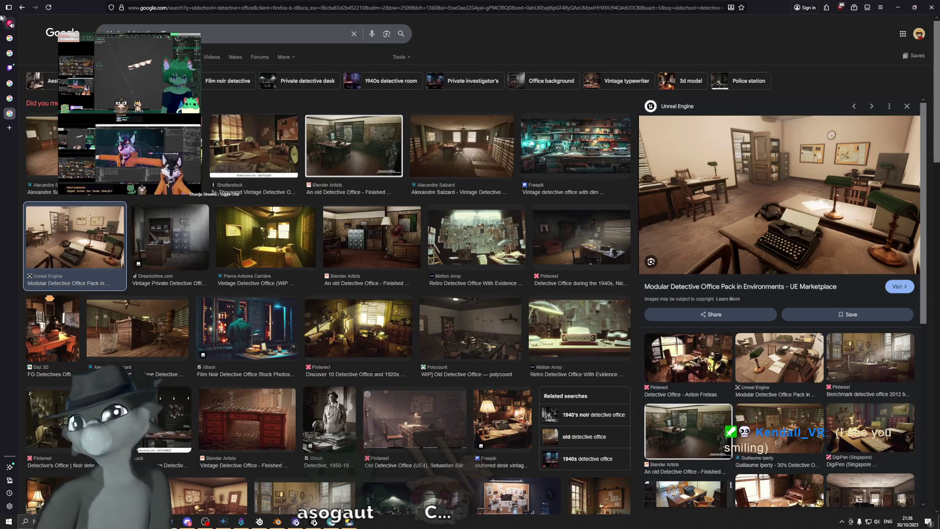
{"action": "left_click", "coordinate": [854, 106]}
{"action": "left_click", "coordinate": [906, 106]}
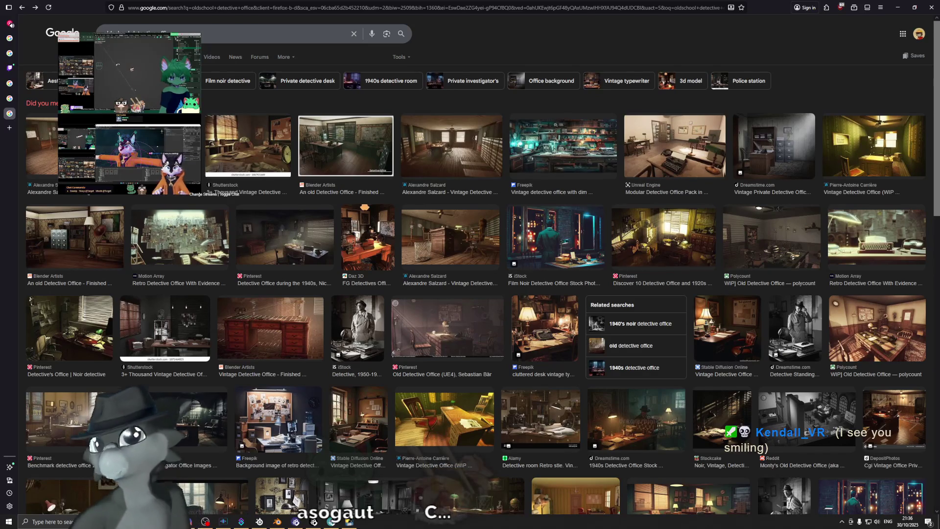
{"action": "left_click", "coordinate": [22, 8]}
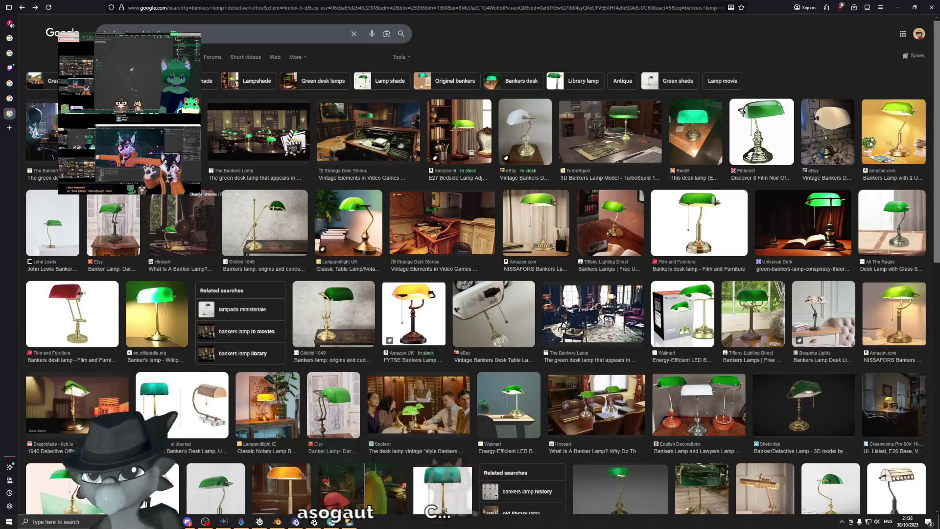
{"action": "key", "text": "alt+Tab"}
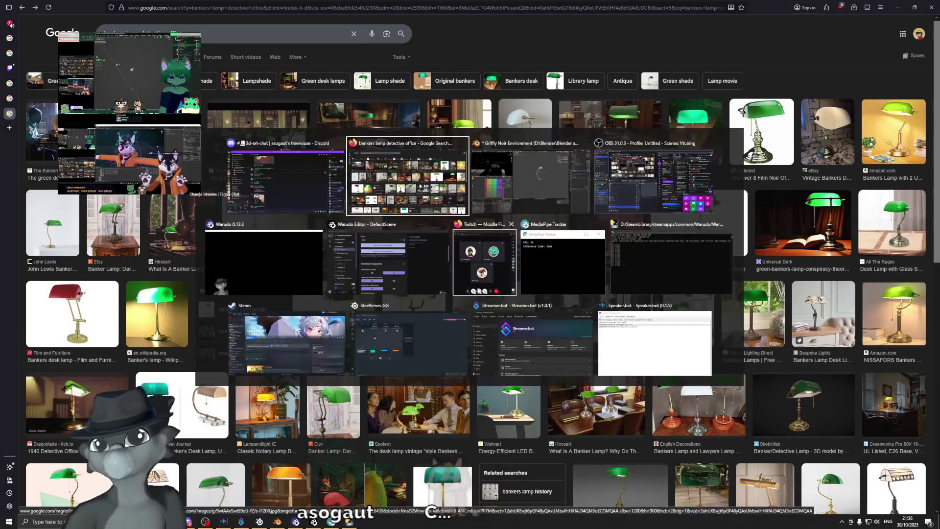
{"action": "scroll", "coordinate": [572, 249], "scroll_direction": "up", "scroll_amount": 4}
{"action": "scroll", "coordinate": [573, 249], "scroll_direction": "up", "scroll_amount": 2}
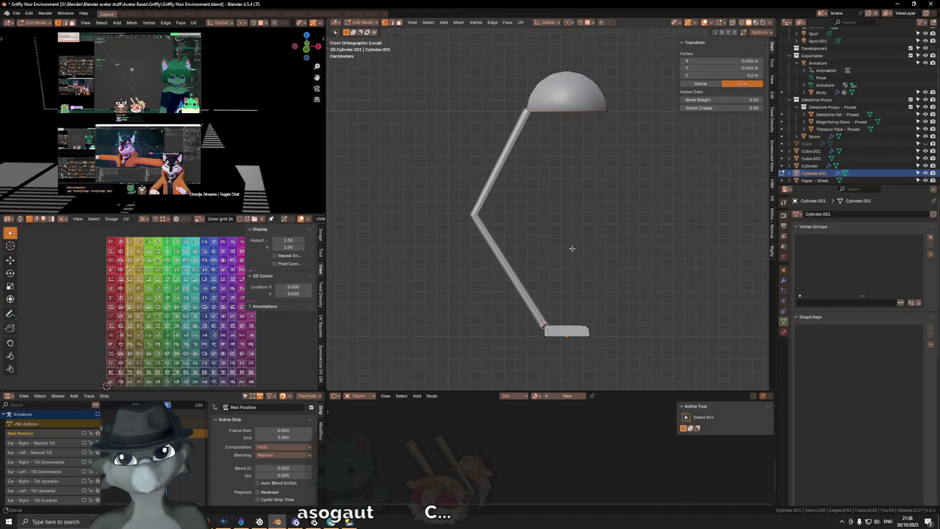
Return to the Blender lamp scene, minimise the reference browser and move Blender's window up.
{"action": "key", "text": "alt+Tab"}
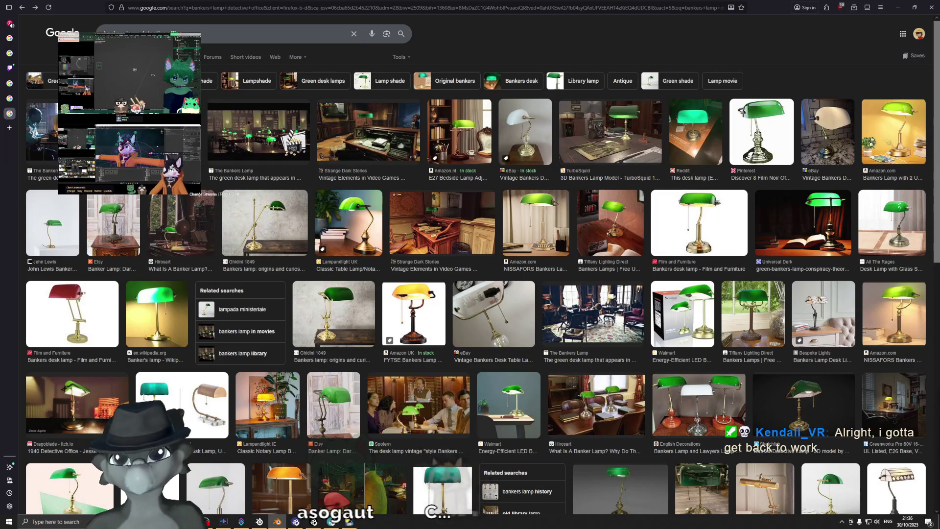
{"action": "key", "text": "alt+Tab"}
{"action": "left_click", "coordinate": [897, 7]}
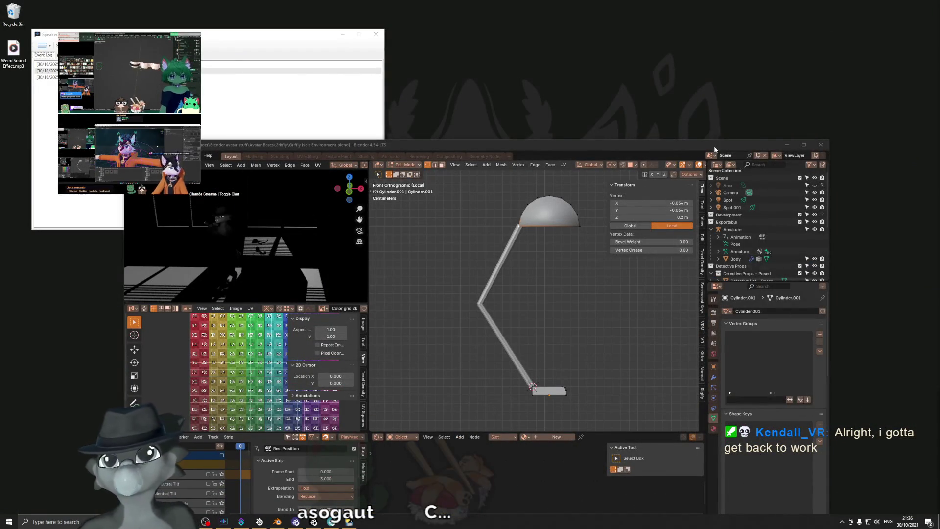
{"action": "left_click_drag", "start_coordinate": [715, 144], "coordinate": [683, 34]}
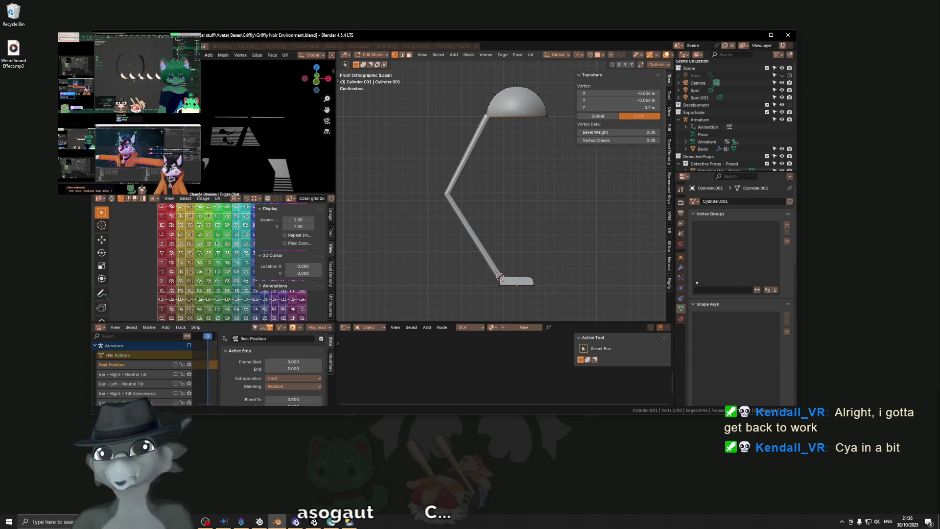
Maximise the Blender window, clear the vertex selection and orbit the lamp into perspective.
{"action": "double_click", "coordinate": [670, 33]}
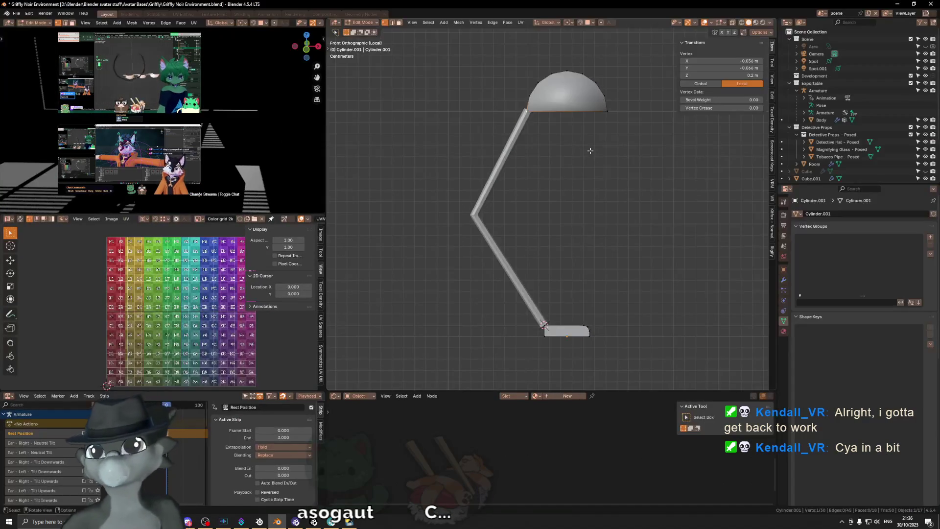
{"action": "scroll", "coordinate": [533, 162], "scroll_direction": "up", "scroll_amount": 3}
{"action": "scroll", "coordinate": [553, 182], "scroll_direction": "up", "scroll_amount": 2}
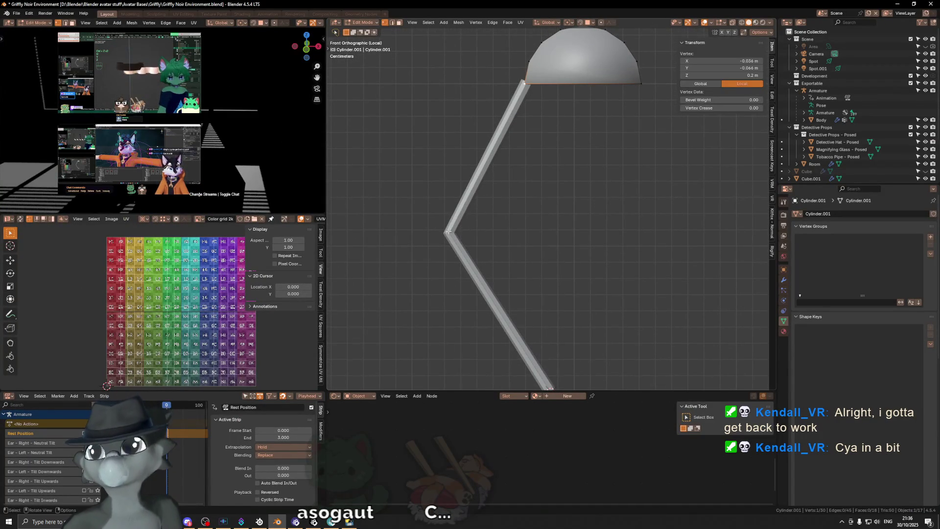
{"action": "scroll", "coordinate": [448, 231], "scroll_direction": "down", "scroll_amount": 2, "text": "shift"}
{"action": "left_click", "coordinate": [507, 231]}
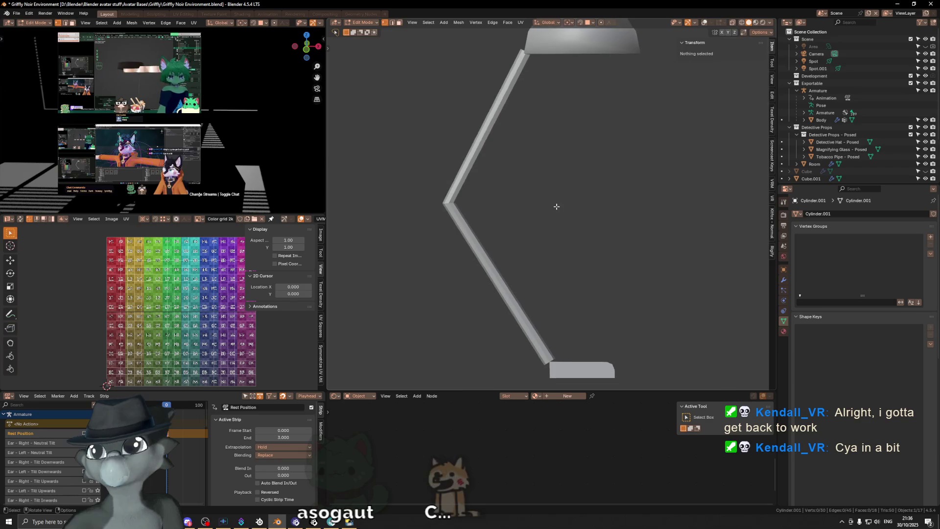
{"action": "scroll", "coordinate": [556, 207], "scroll_direction": "down", "scroll_amount": 2}
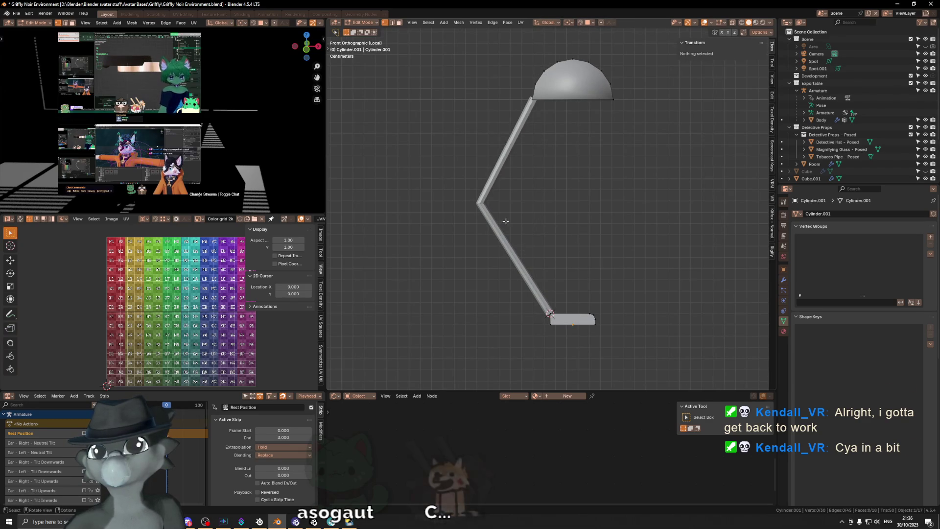
{"action": "left_click", "coordinate": [477, 202]}
{"action": "left_click", "coordinate": [466, 231]}
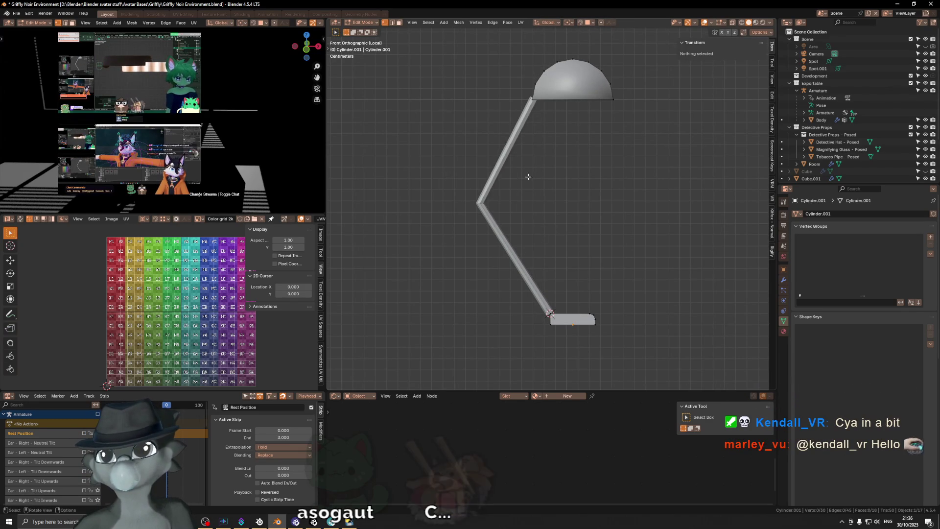
{"action": "mouse_move", "coordinate": [560, 160]}
{"action": "middle_mouse_down", "text": "shift"}
{"action": "mouse_move", "coordinate": [553, 187]}
{"action": "mouse_move", "coordinate": [544, 185]}
{"action": "middle_mouse_up", "text": "shift"}
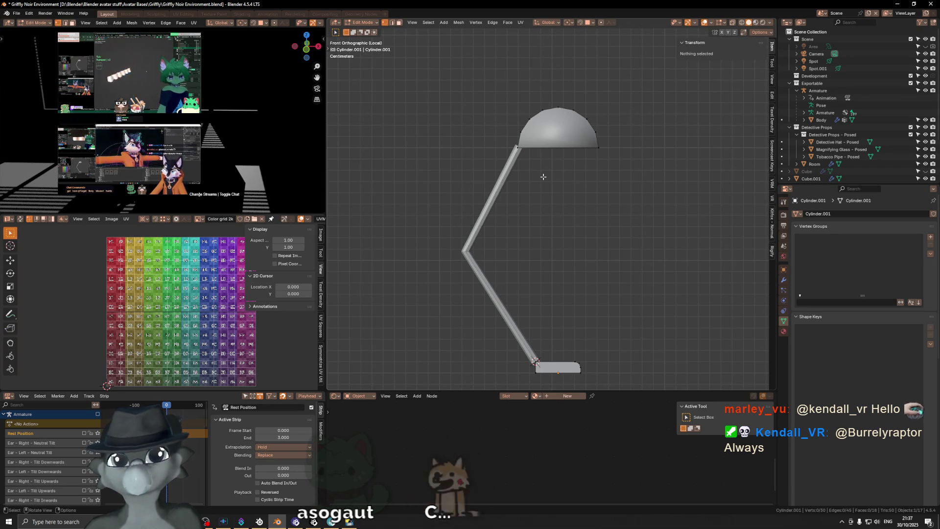
{"action": "middle_click_drag", "start_coordinate": [541, 159], "coordinate": [597, 158]}
Switch to Object Mode and try a level-1 subdivision on the lamp.
{"action": "key", "text": "ctrl+Tab"}
{"action": "left_click", "coordinate": [557, 149]}
{"action": "key", "text": "ctrl+1"}
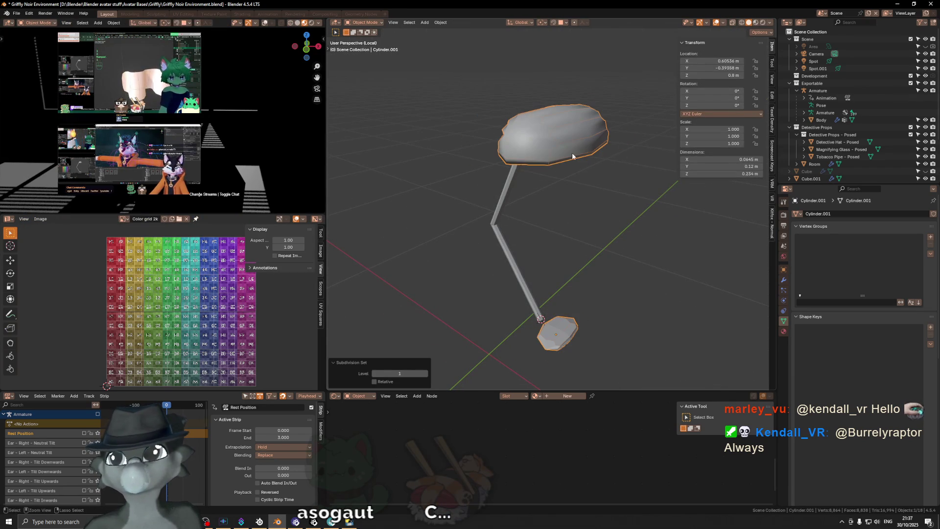
Undo the subdivision and add a centred loop cut across the lamp shade.
{"action": "key", "text": "ctrl+z"}
{"action": "mouse_move", "coordinate": [538, 153]}
{"action": "middle_mouse_down"}
{"action": "mouse_move", "coordinate": [521, 140]}
{"action": "mouse_move", "coordinate": [493, 145]}
{"action": "middle_mouse_up"}
{"action": "key", "text": "Tab"}
{"action": "key", "text": "ctrl+r"}
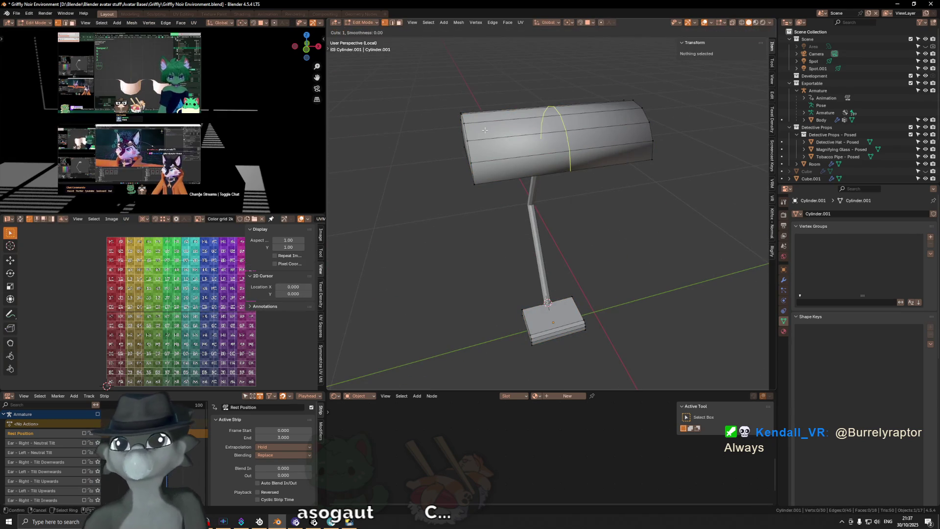
{"action": "left_click", "coordinate": [565, 144]}
{"action": "right_click", "coordinate": [565, 143]}
Bevel the shade's edges, select its rim faces and add a Solidify modifier for 0.002 m thickness.
{"action": "key", "text": "ctrl+b"}
{"action": "scroll", "coordinate": [681, 116], "scroll_direction": "down", "scroll_amount": 1}
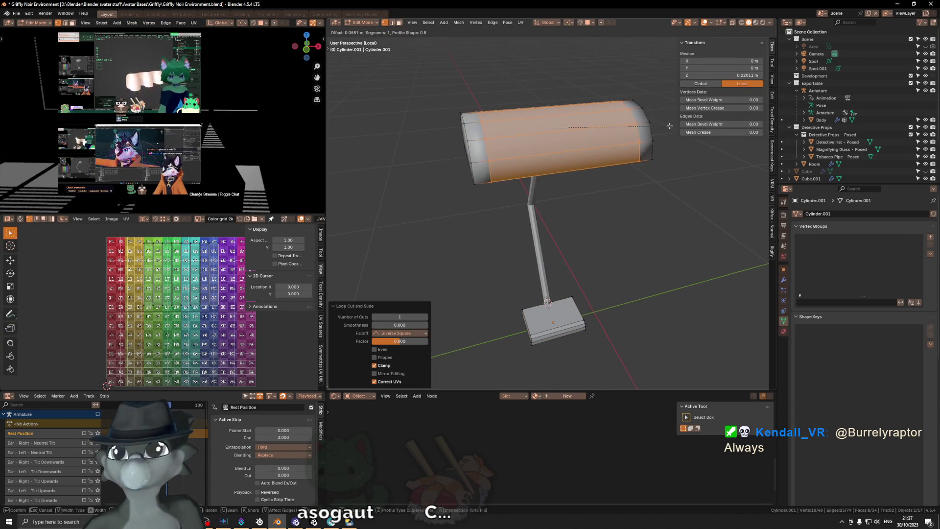
{"action": "left_click", "coordinate": [677, 127]}
{"action": "mouse_move", "coordinate": [677, 126]}
{"action": "middle_mouse_down"}
{"action": "mouse_move", "coordinate": [550, 155]}
{"action": "mouse_move", "coordinate": [500, 95]}
{"action": "mouse_move", "coordinate": [479, 136]}
{"action": "middle_mouse_up"}
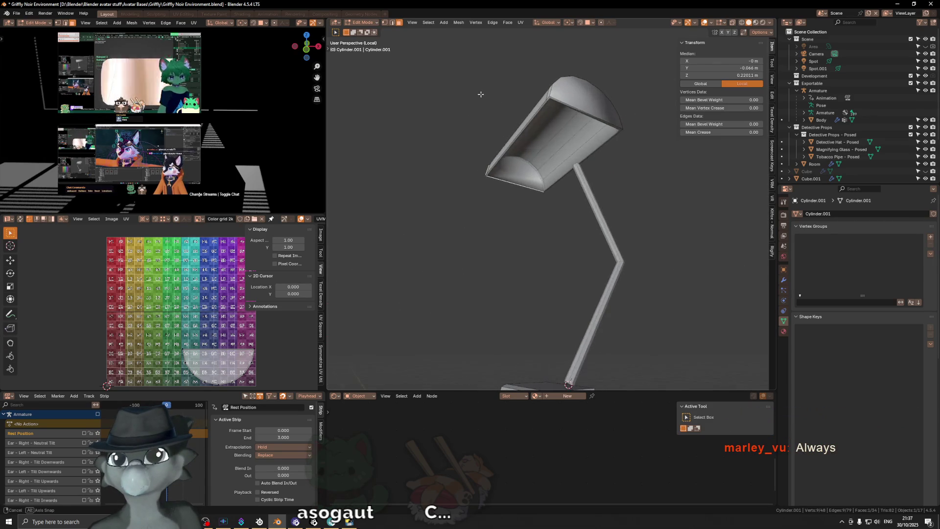
{"action": "scroll", "coordinate": [496, 172], "scroll_direction": "up", "scroll_amount": 5}
{"action": "mouse_move", "coordinate": [496, 171]}
{"action": "middle_mouse_down"}
{"action": "mouse_move", "coordinate": [615, 182]}
{"action": "mouse_move", "coordinate": [624, 170]}
{"action": "mouse_move", "coordinate": [672, 248]}
{"action": "middle_mouse_up"}
{"action": "left_click", "coordinate": [622, 171], "text": "ctrl"}
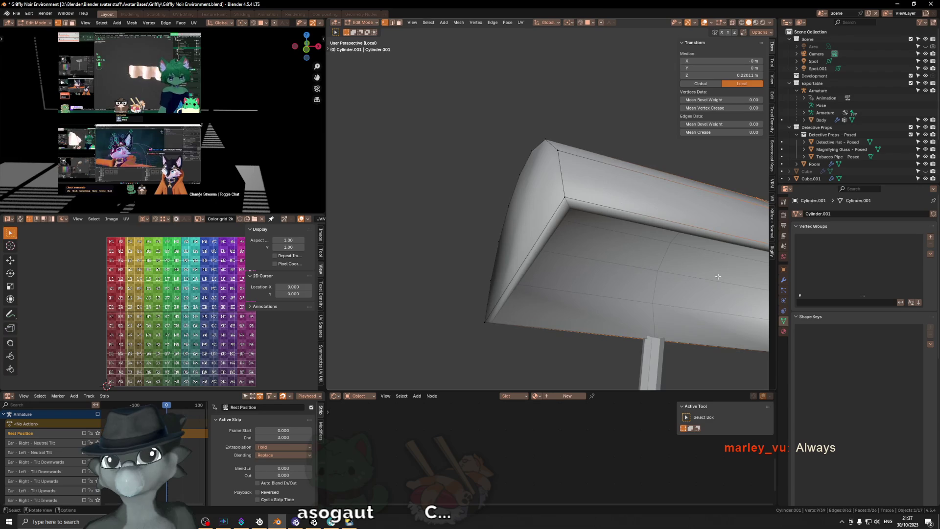
{"action": "left_click", "coordinate": [783, 280]}
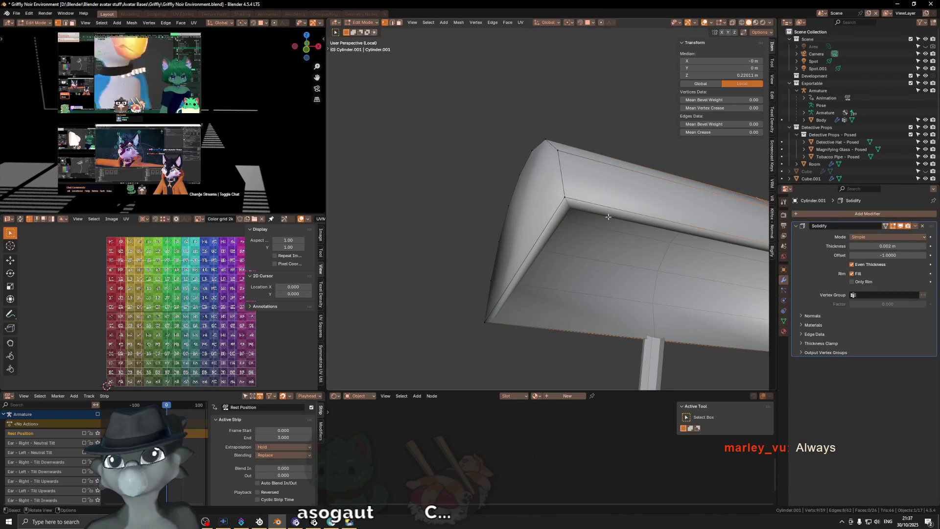
Apply the Solidify thickness to the shade mesh and abandon a trial bevel in side view.
{"action": "key", "text": "Tab"}
{"action": "key", "text": "ctrl+a"}
{"action": "key", "text": "Tab"}
{"action": "mouse_move", "coordinate": [682, 220]}
{"action": "middle_mouse_down"}
{"action": "mouse_move", "coordinate": [703, 186]}
{"action": "mouse_move", "coordinate": [661, 199]}
{"action": "middle_mouse_up"}
{"action": "key", "text": "ctrl+b"}
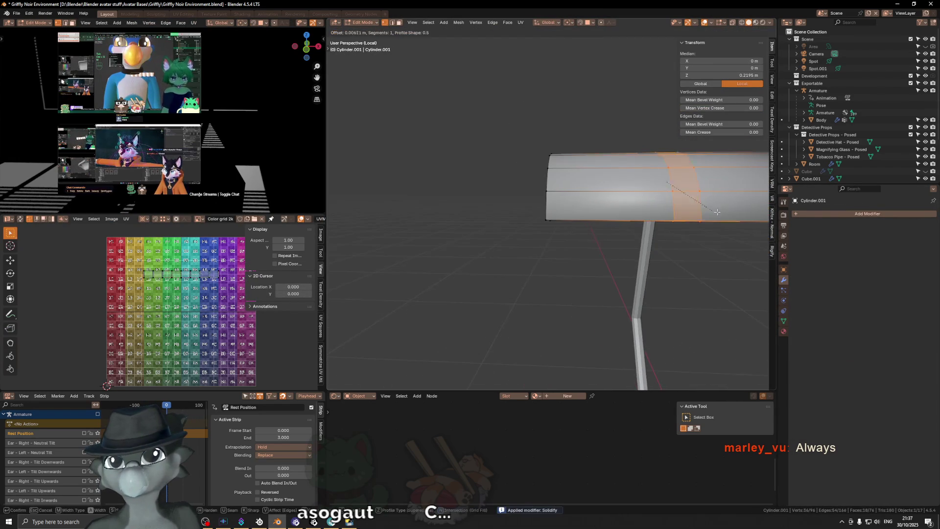
{"action": "right_click", "coordinate": [361, 211]}
{"action": "mouse_move", "coordinate": [373, 203]}
{"action": "middle_mouse_down"}
{"action": "mouse_move", "coordinate": [524, 224]}
{"action": "mouse_move", "coordinate": [494, 157]}
{"action": "middle_mouse_up"}
{"action": "key", "text": "KP_3"}
Select the shade's bottom rim loop and turn on vertex snapping for moves.
{"action": "key", "text": "k"}
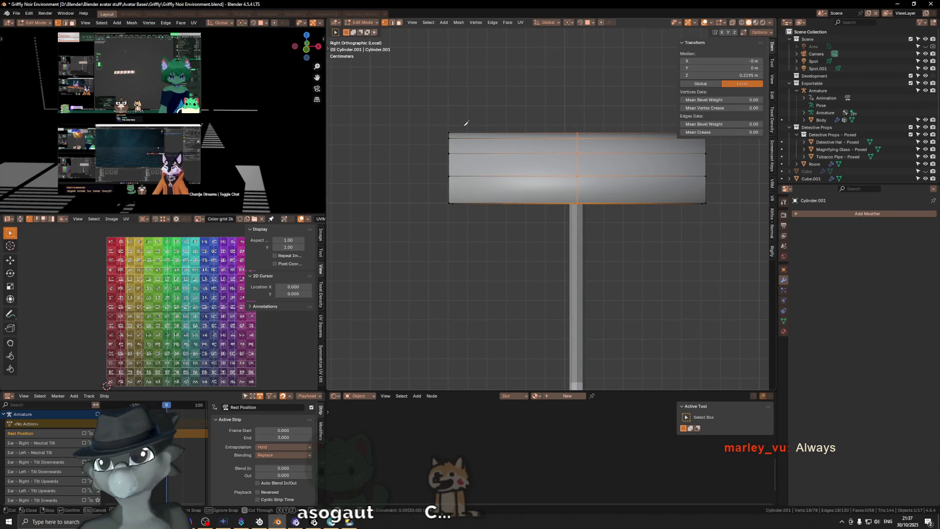
{"action": "mouse_move", "coordinate": [438, 167]}
{"action": "middle_mouse_down"}
{"action": "mouse_move", "coordinate": [467, 126]}
{"action": "mouse_move", "coordinate": [504, 164]}
{"action": "mouse_move", "coordinate": [512, 193]}
{"action": "mouse_move", "coordinate": [489, 242]}
{"action": "middle_mouse_up"}
{"action": "left_click", "coordinate": [489, 242], "text": "alt"}
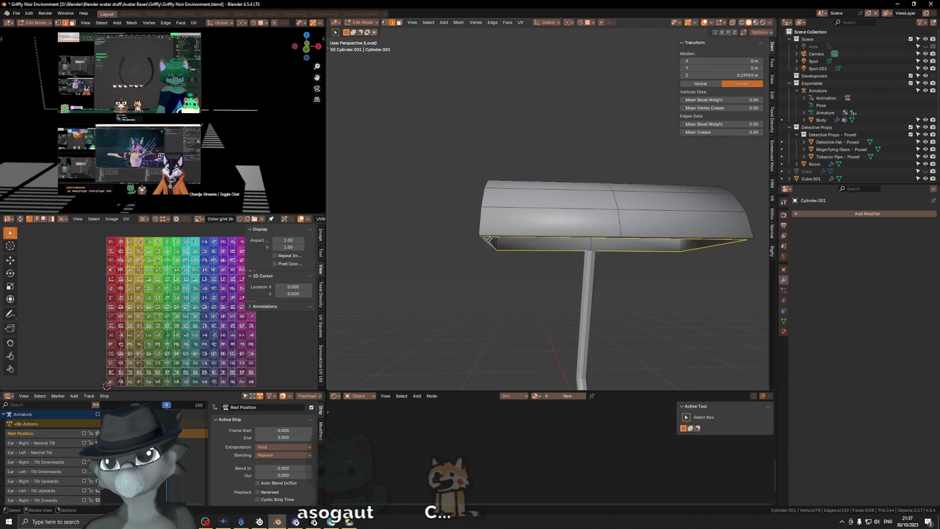
{"action": "key", "text": "g"}
{"action": "key", "text": "z"}
{"action": "key", "text": "Escape"}
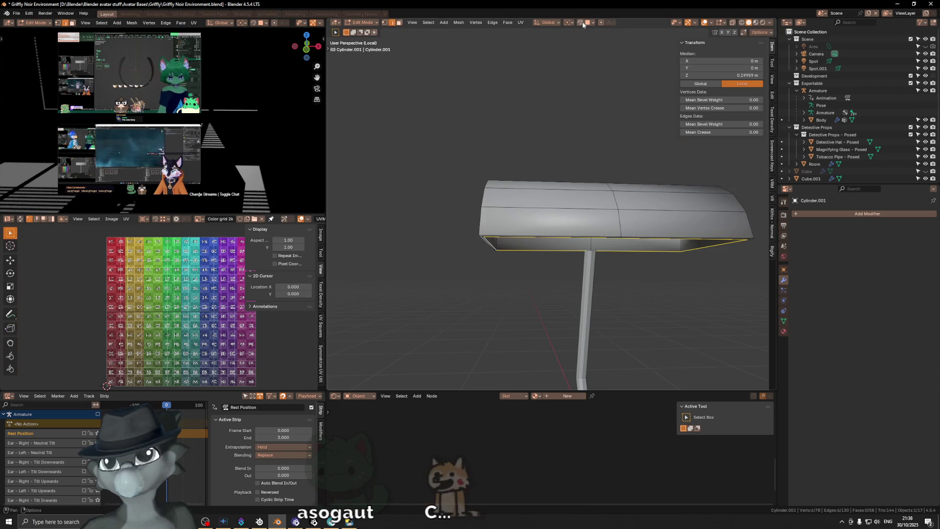
{"action": "left_click", "coordinate": [587, 22]}
{"action": "left_click", "coordinate": [569, 75]}
Nudge the rim loop down along Z and scale it to zero height so it sits level.
{"action": "key", "text": "g"}
{"action": "key", "text": "z"}
{"action": "left_click", "coordinate": [480, 233]}
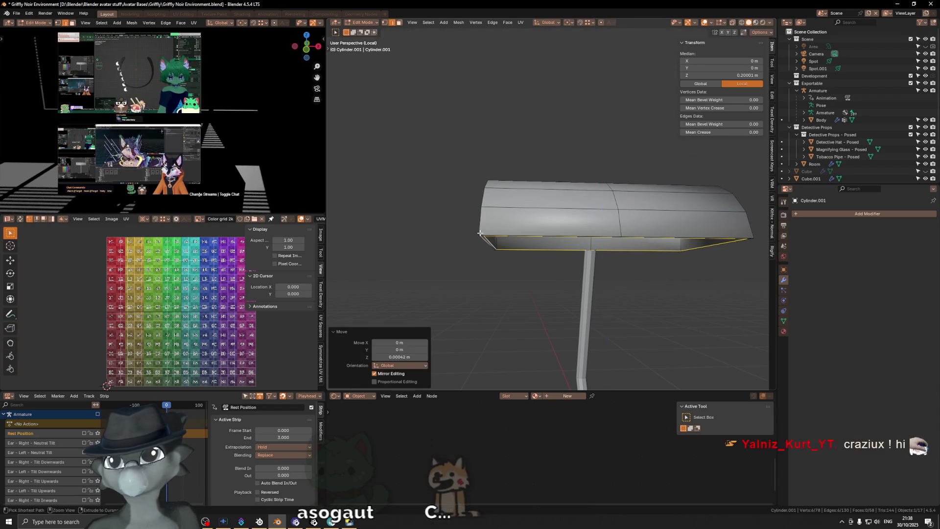
{"action": "key", "text": "s"}
{"action": "key", "text": "z"}
{"action": "key", "text": "0"}
{"action": "key", "text": "Return"}
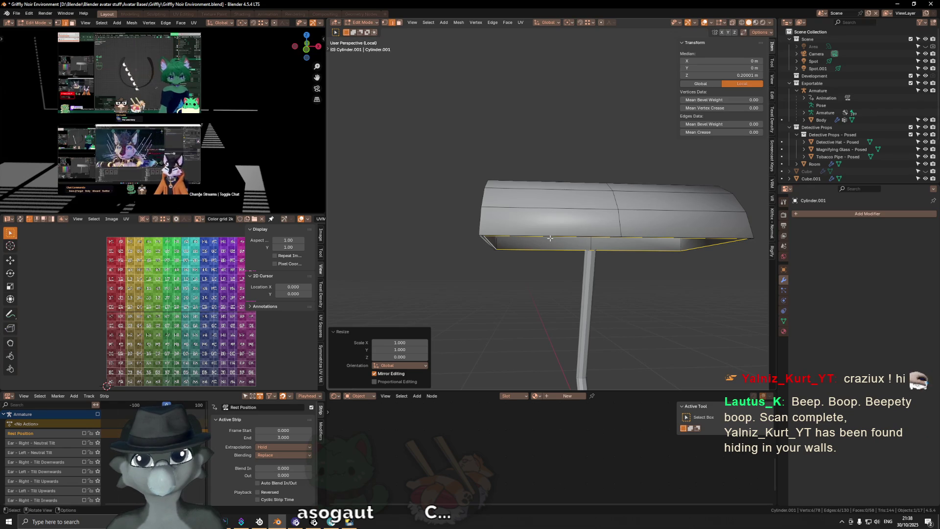
{"action": "key", "text": "KP_3"}
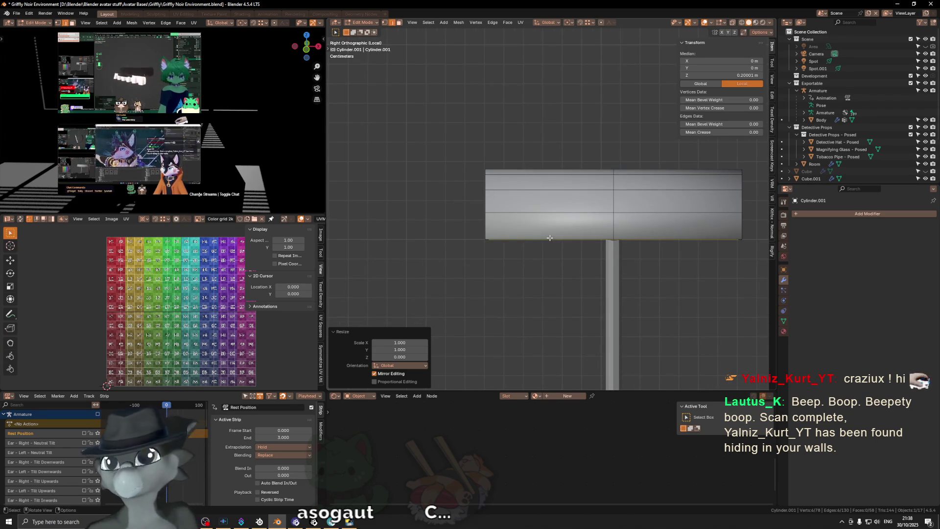
Move the rim loop to Z 0.2 m and mark those rim edges as sharp.
{"action": "key", "text": "g"}
{"action": "key", "text": "z"}
{"action": "left_click", "coordinate": [483, 238], "text": "ctrl"}
{"action": "mouse_move", "coordinate": [510, 220]}
{"action": "middle_mouse_down"}
{"action": "mouse_move", "coordinate": [539, 186]}
{"action": "mouse_move", "coordinate": [696, 263]}
{"action": "mouse_move", "coordinate": [650, 169]}
{"action": "mouse_move", "coordinate": [504, 214]}
{"action": "middle_mouse_up"}
{"action": "key", "text": "ctrl+e"}
{"action": "left_click", "coordinate": [683, 281]}
{"action": "key", "text": "shift+alt+z"}
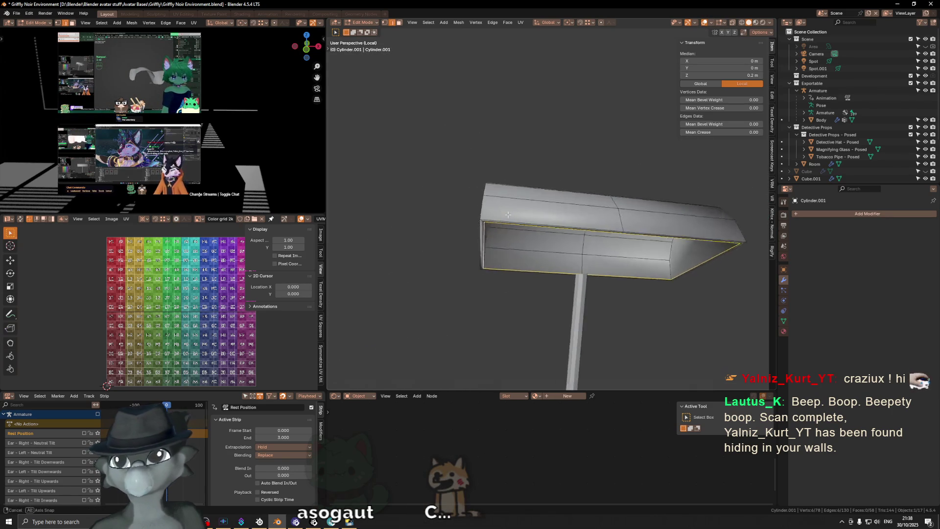
Inspect the shade's underside and select its end-cap face.
{"action": "mouse_move", "coordinate": [505, 214]}
{"action": "middle_mouse_down"}
{"action": "mouse_move", "coordinate": [575, 212]}
{"action": "mouse_move", "coordinate": [559, 208]}
{"action": "middle_mouse_up"}
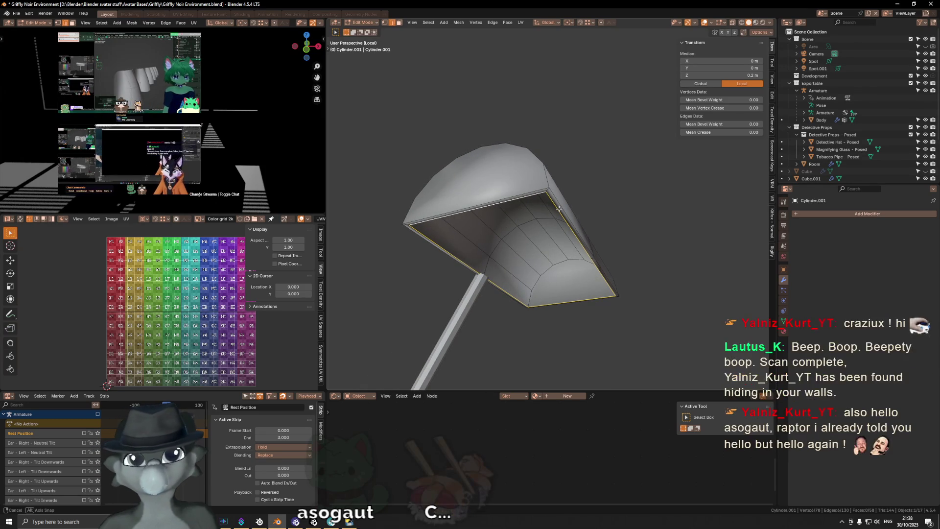
{"action": "middle_click_drag", "start_coordinate": [559, 209], "coordinate": [547, 206]}
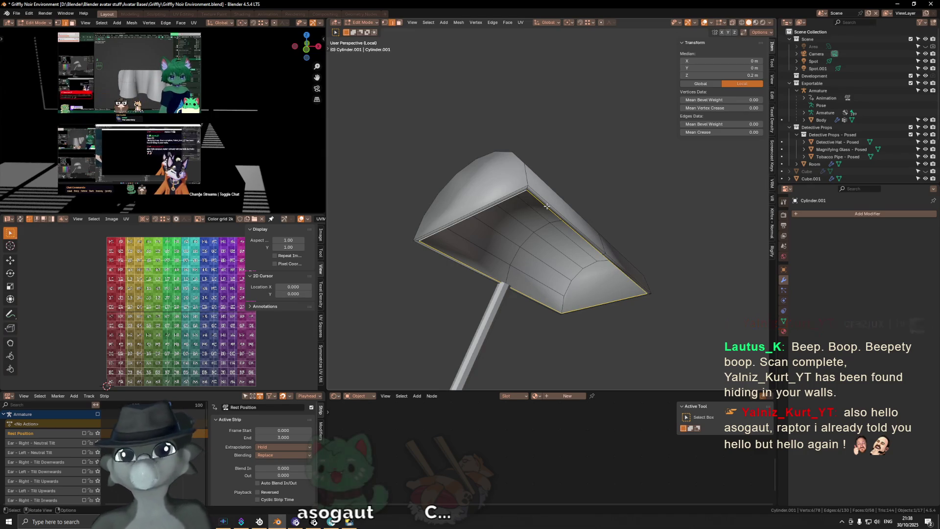
{"action": "mouse_move", "coordinate": [552, 198]}
{"action": "middle_mouse_down"}
{"action": "mouse_move", "coordinate": [506, 165]}
{"action": "mouse_move", "coordinate": [441, 161]}
{"action": "middle_mouse_up"}
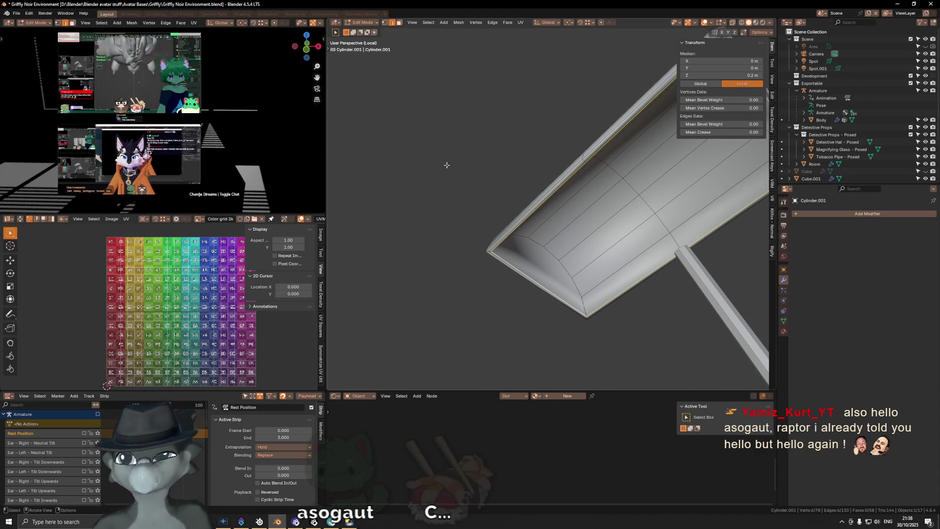
{"action": "left_click", "coordinate": [568, 238]}
{"action": "middle_click_drag", "start_coordinate": [568, 238], "coordinate": [524, 259]}
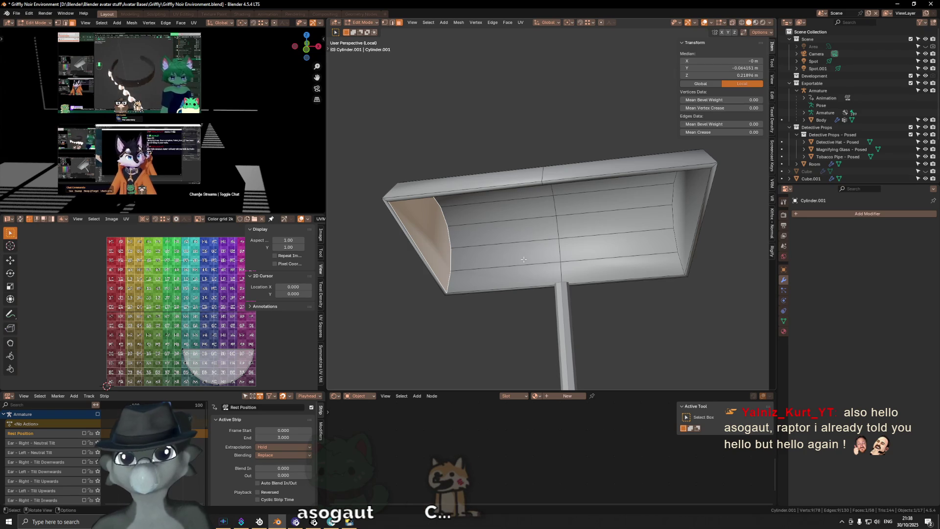
{"action": "mouse_move", "coordinate": [513, 258]}
{"action": "middle_mouse_down"}
{"action": "mouse_move", "coordinate": [526, 236]}
{"action": "mouse_move", "coordinate": [555, 228]}
{"action": "middle_mouse_up"}
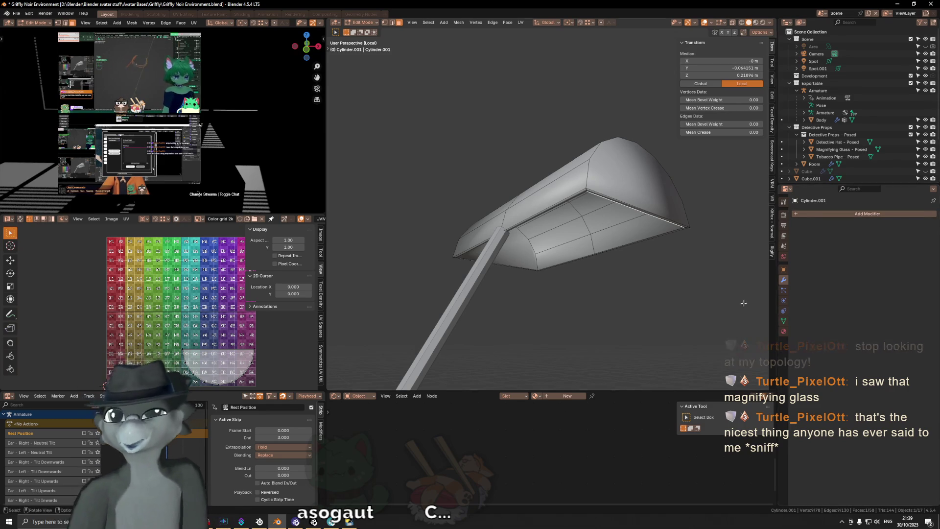
{"action": "mouse_move", "coordinate": [558, 220]}
{"action": "middle_mouse_down"}
{"action": "mouse_move", "coordinate": [601, 180]}
{"action": "mouse_move", "coordinate": [579, 122]}
{"action": "middle_mouse_up"}
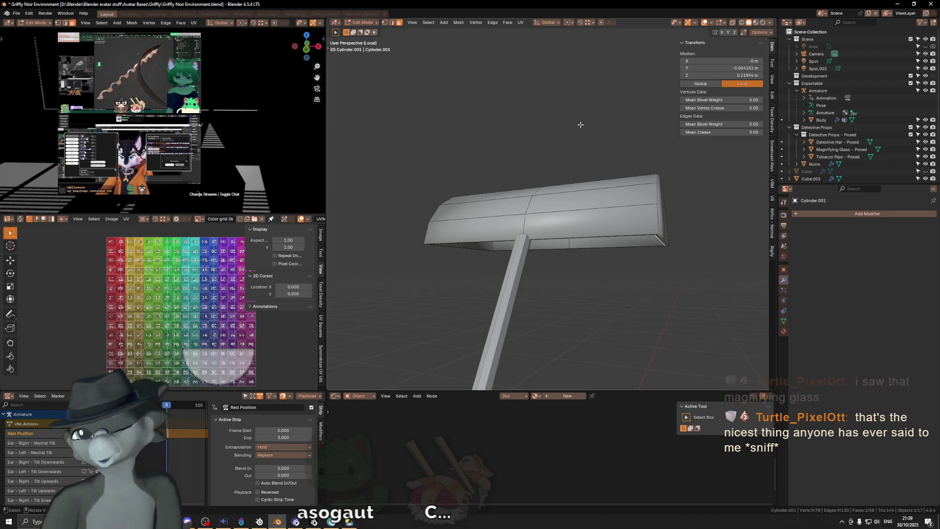
View the lamp from the side in X-ray and select the shade's corner geometry.
{"action": "middle_click_drag", "start_coordinate": [585, 185], "coordinate": [596, 190]}
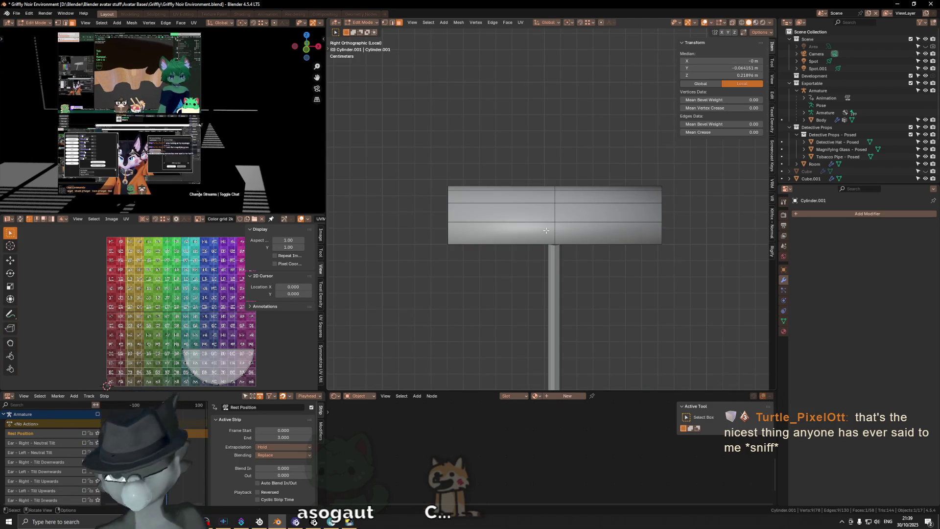
{"action": "key", "text": "alt+z"}
{"action": "key", "text": "l"}
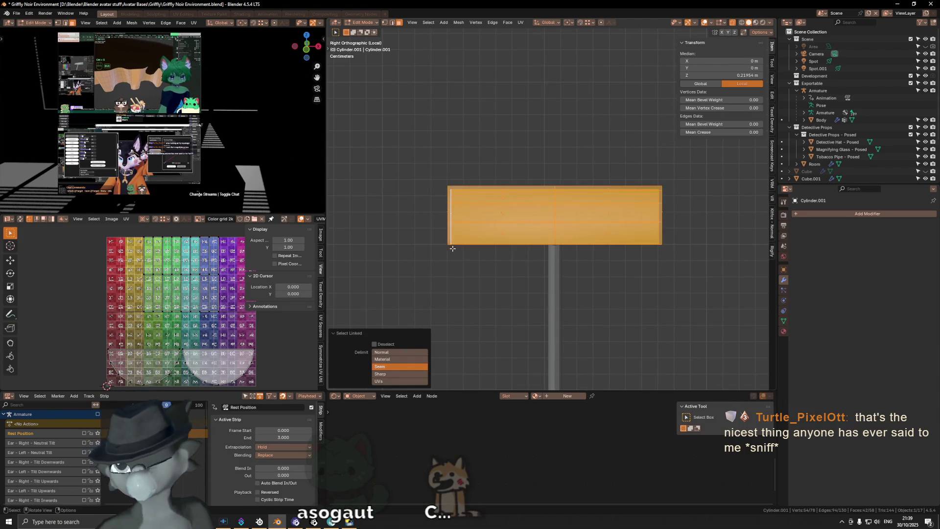
{"action": "left_click_drag", "start_coordinate": [458, 240], "coordinate": [454, 247]}
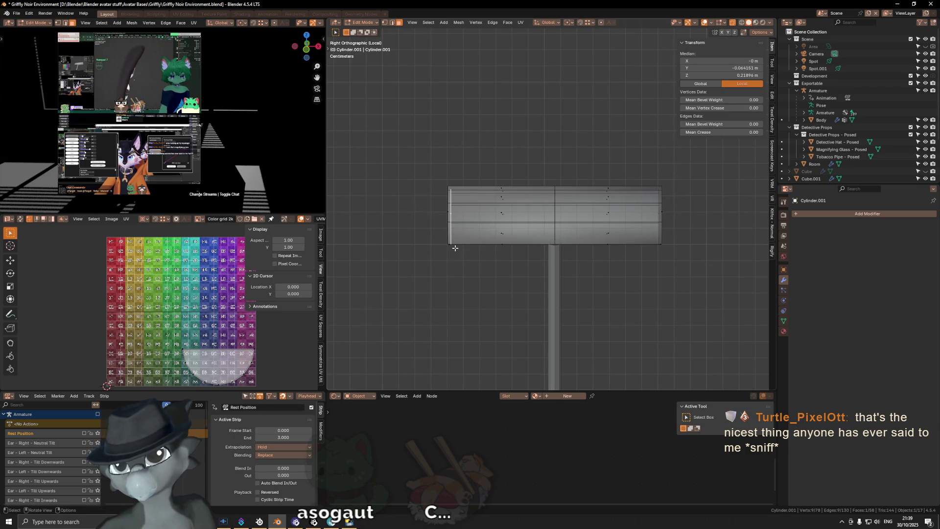
{"action": "key", "text": "l"}
Knife-cut new edges across the shade near its end, after one cancelled attempt.
{"action": "key", "text": "k"}
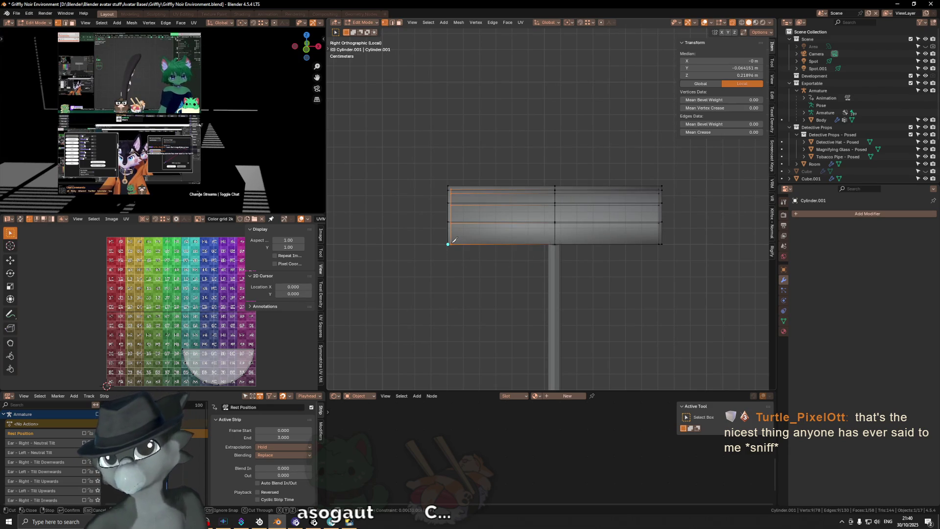
{"action": "scroll", "coordinate": [453, 241], "scroll_direction": "up", "scroll_amount": 4}
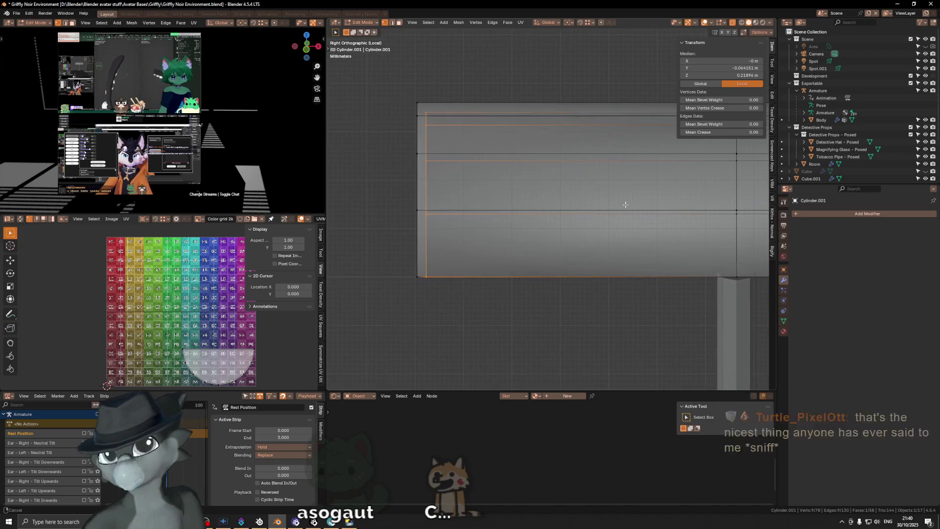
{"action": "key", "text": "Escape"}
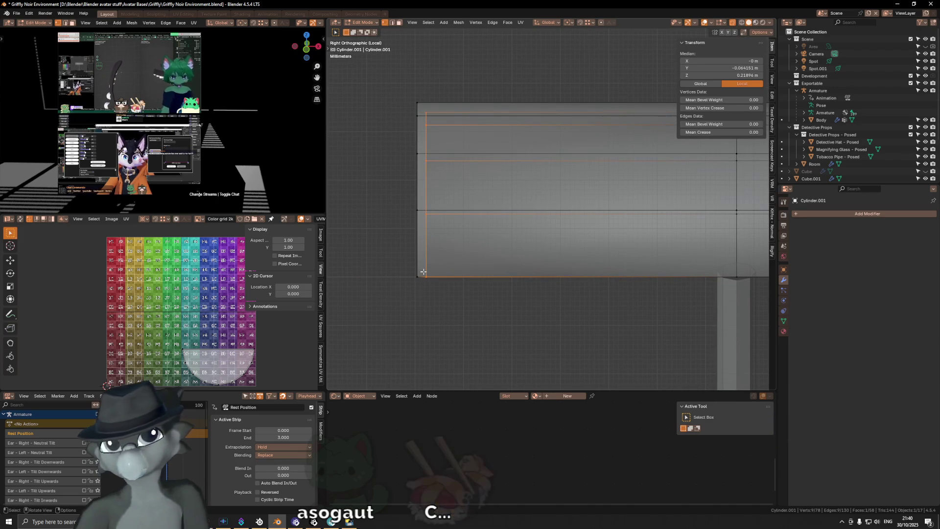
{"action": "key", "text": "KP_2"}
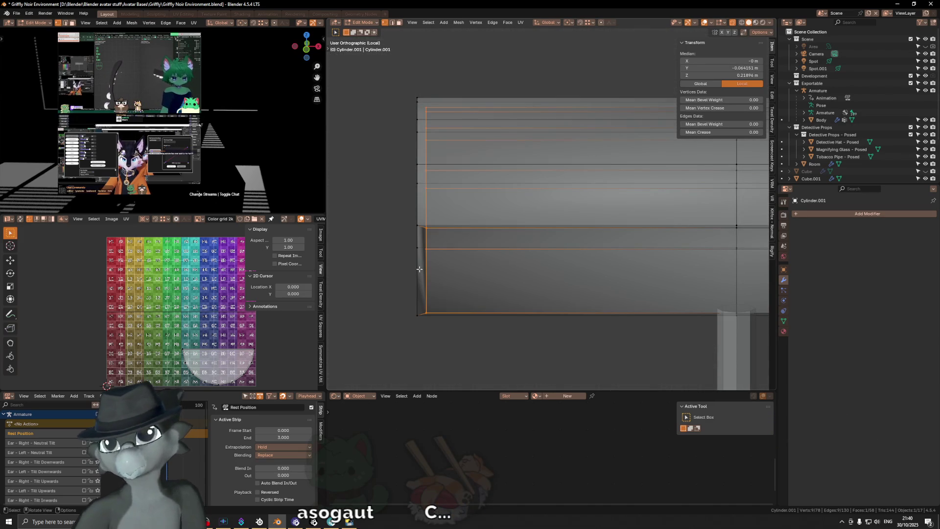
{"action": "key", "text": "k"}
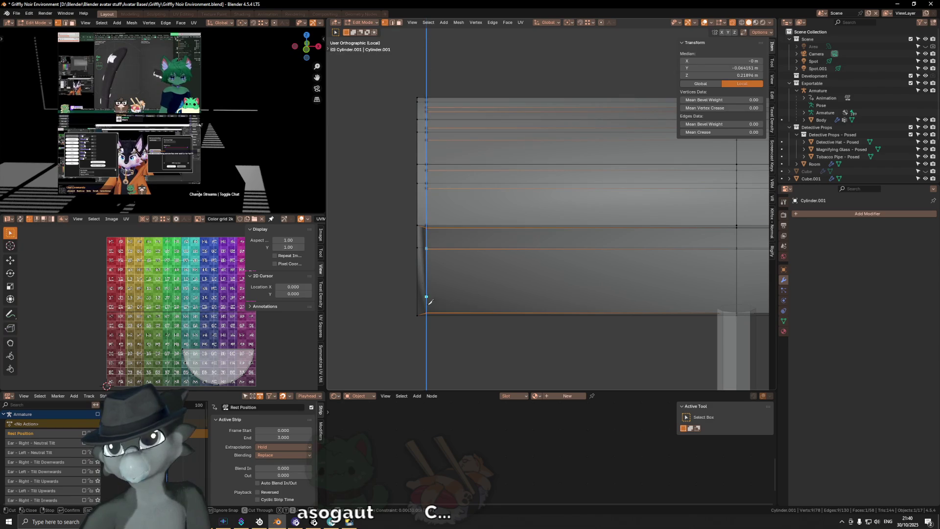
{"action": "key", "text": "Return"}
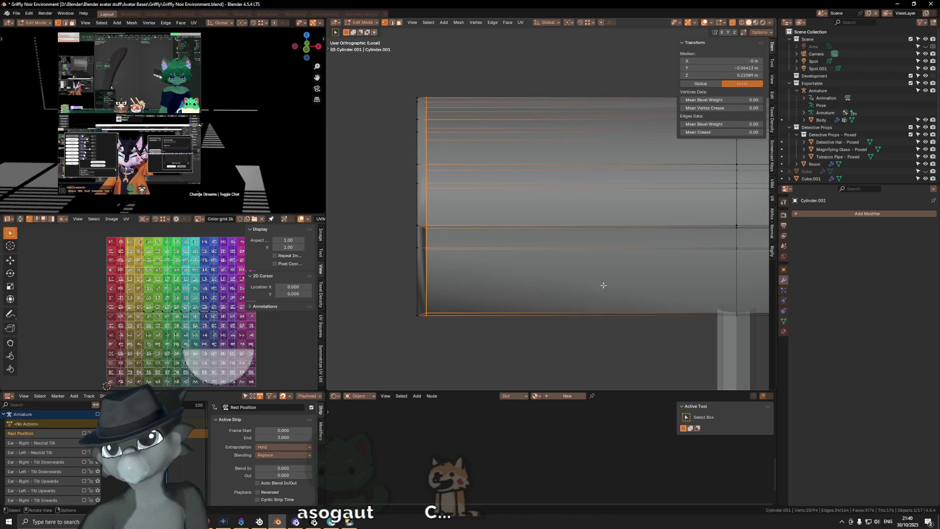
{"action": "scroll", "coordinate": [580, 272], "scroll_direction": "down", "scroll_amount": 3, "text": "ctrl"}
{"action": "left_click", "coordinate": [635, 255]}
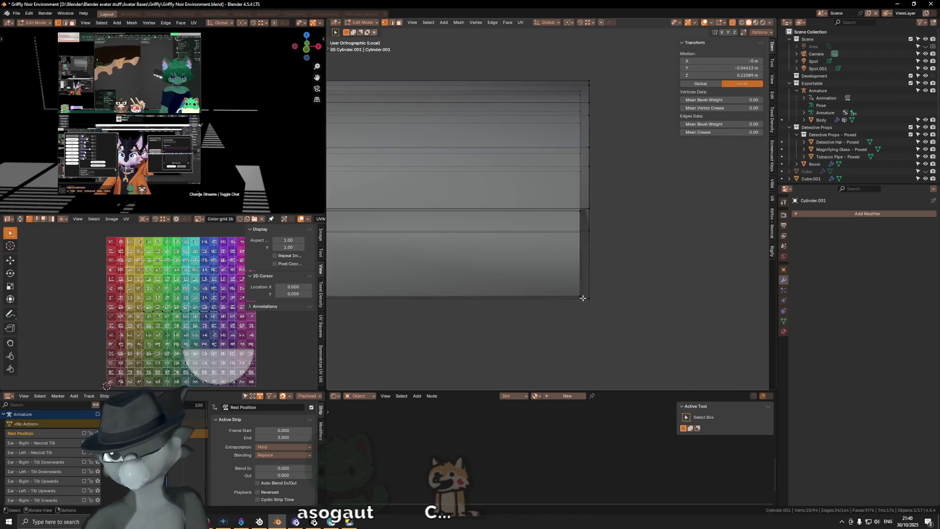
Knife-cut a point on the shade's vertical end edge and select all its geometry.
{"action": "key", "text": "k"}
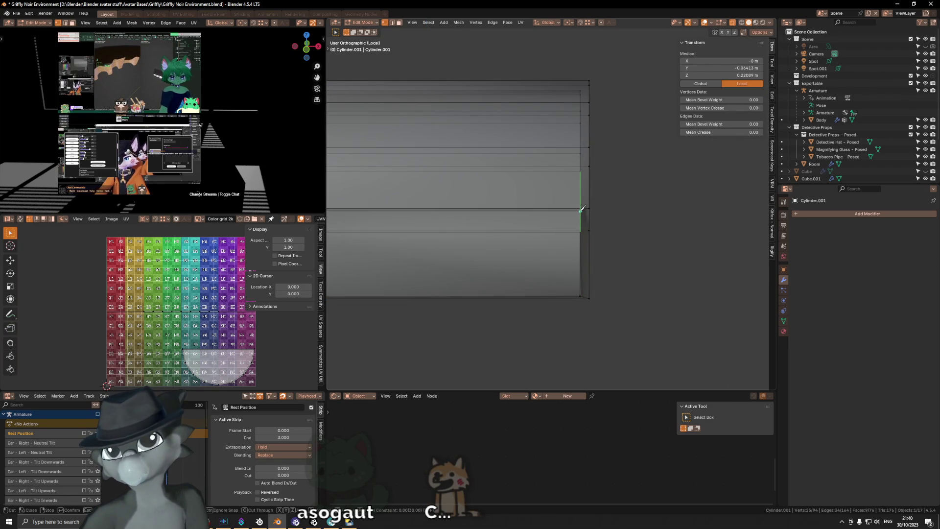
{"action": "left_click", "coordinate": [580, 210]}
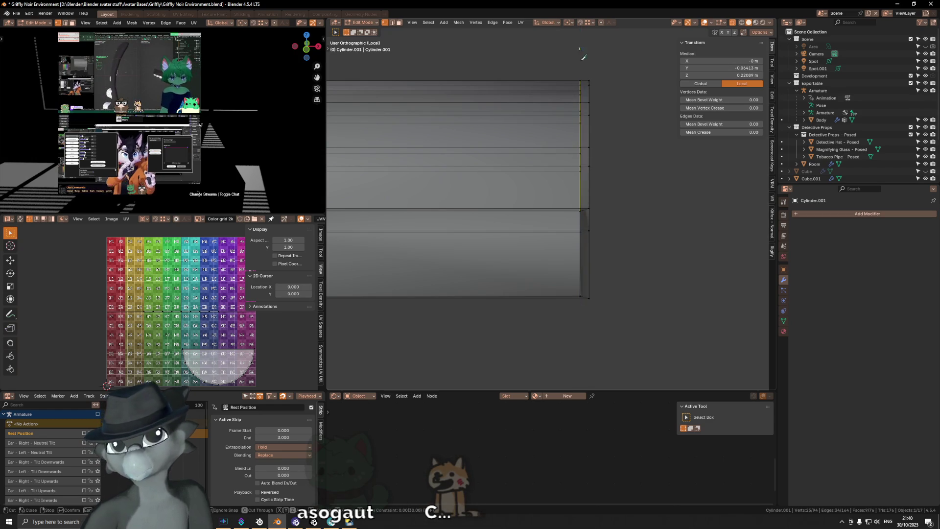
{"action": "key", "text": "Return"}
{"action": "key", "text": "a"}
{"action": "mouse_move", "coordinate": [580, 221]}
{"action": "middle_mouse_down"}
{"action": "mouse_move", "coordinate": [588, 240]}
{"action": "mouse_move", "coordinate": [596, 220]}
{"action": "middle_mouse_up"}
{"action": "mouse_move", "coordinate": [623, 183]}
{"action": "middle_mouse_down"}
{"action": "mouse_move", "coordinate": [490, 221]}
{"action": "mouse_move", "coordinate": [614, 141]}
{"action": "mouse_move", "coordinate": [565, 205]}
{"action": "mouse_move", "coordinate": [567, 255]}
{"action": "middle_mouse_up"}
Duplicate the shade's end-cap face and place the copy just beyond the shade's end.
{"action": "left_click", "coordinate": [566, 206]}
{"action": "key", "text": "g"}
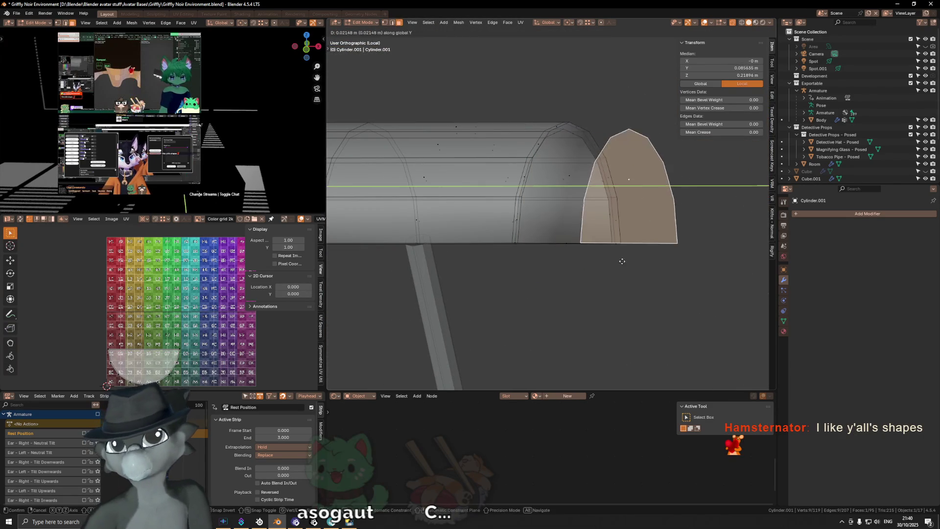
{"action": "left_click", "coordinate": [639, 206]}
{"action": "middle_click_drag", "start_coordinate": [638, 206], "coordinate": [606, 225]}
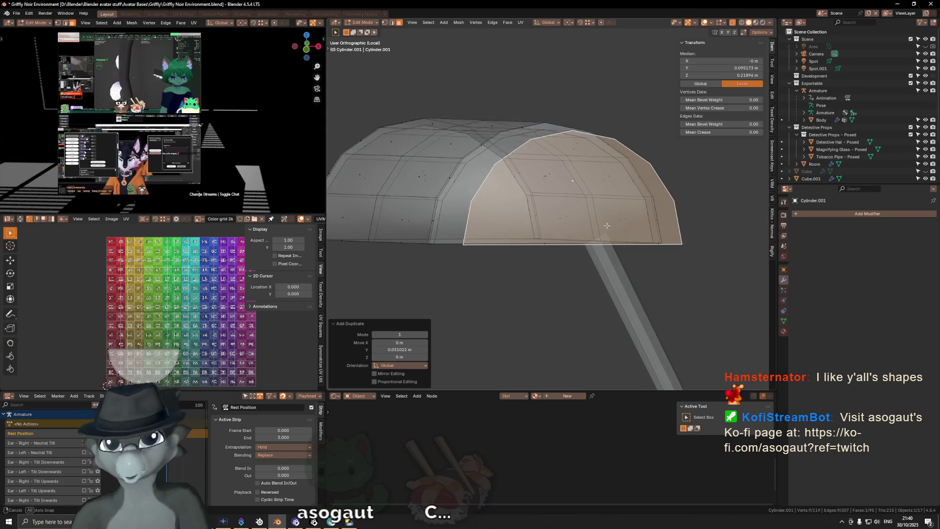
{"action": "middle_click_drag", "start_coordinate": [525, 200], "coordinate": [594, 210]}
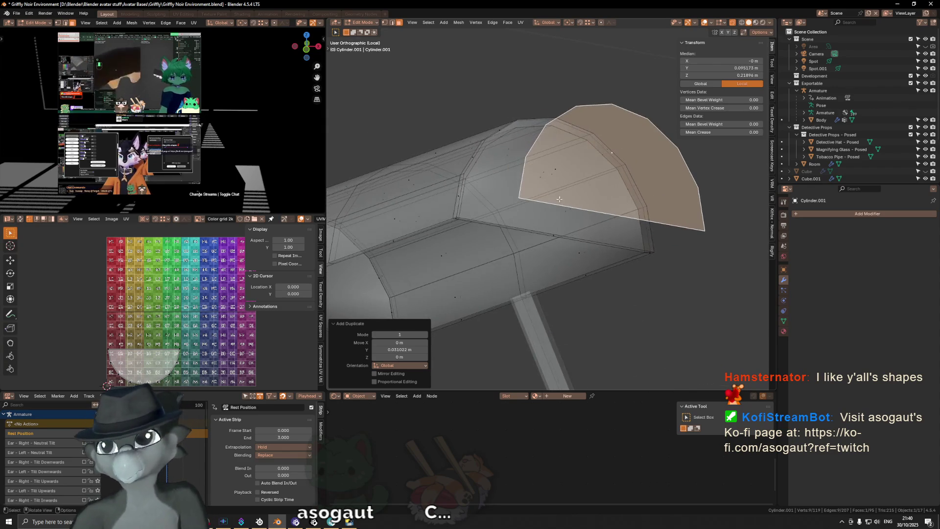
Tidy the copied cap's bottom edge, undoing extrude and dissolve tries before deleting the geometry.
{"action": "left_click", "coordinate": [618, 213]}
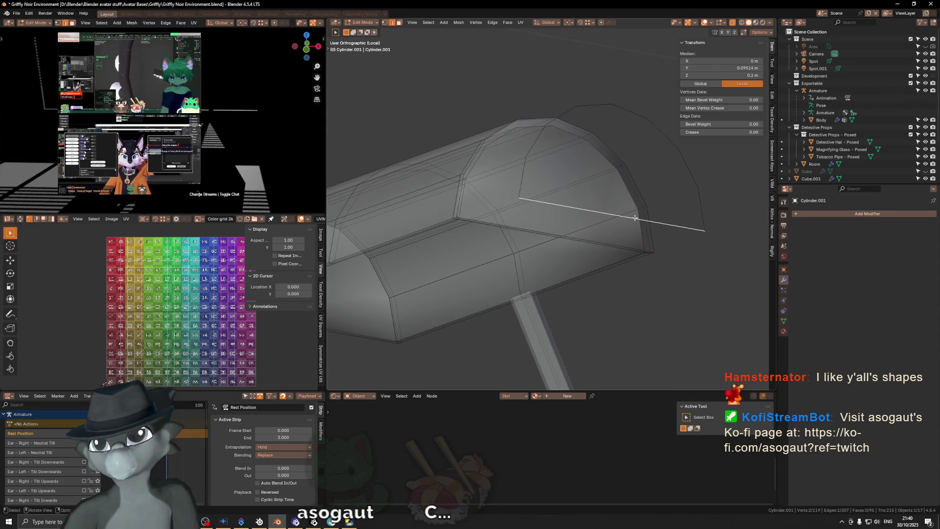
{"action": "key", "text": "e"}
{"action": "key", "text": "z"}
{"action": "left_click", "coordinate": [624, 225]}
{"action": "key", "text": "ctrl+z"}
{"action": "key", "text": "ctrl+x"}
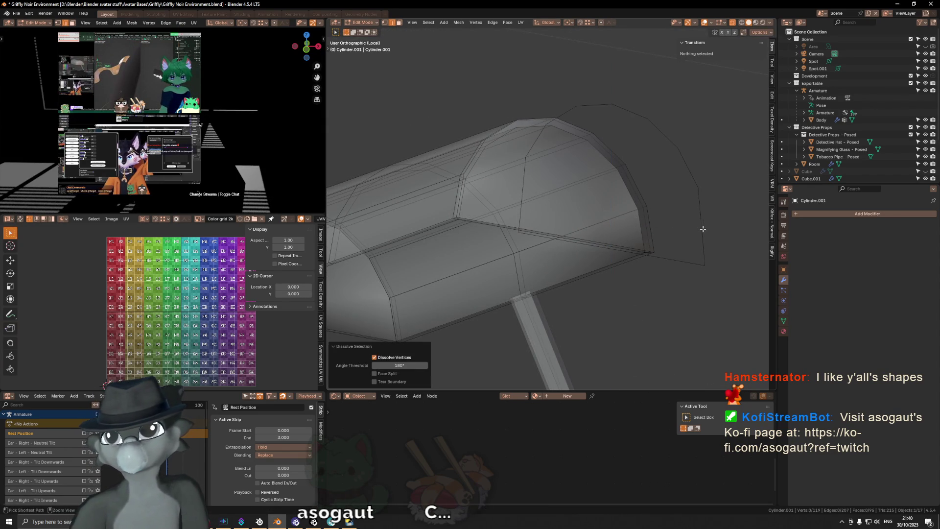
{"action": "key", "text": "ctrl+z"}
{"action": "key", "text": "x"}
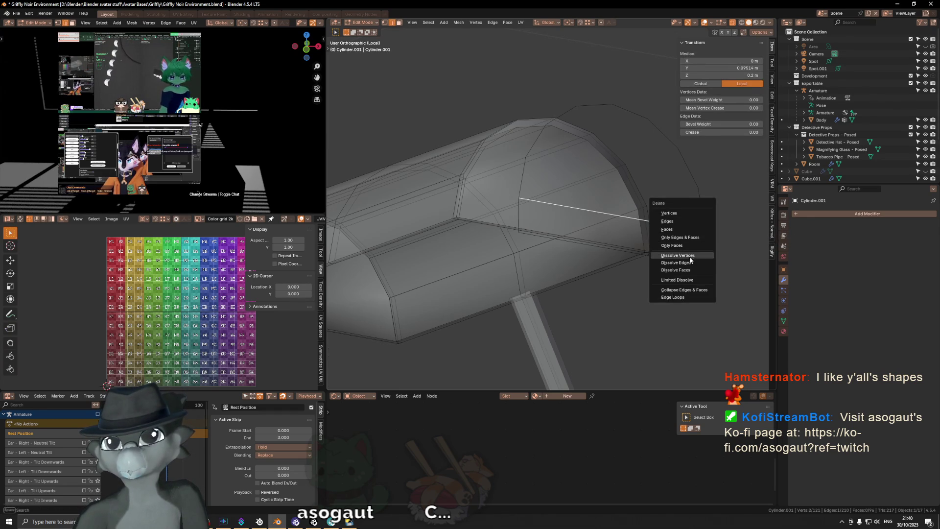
{"action": "left_click", "coordinate": [676, 262]}
{"action": "key", "text": "ctrl+z"}
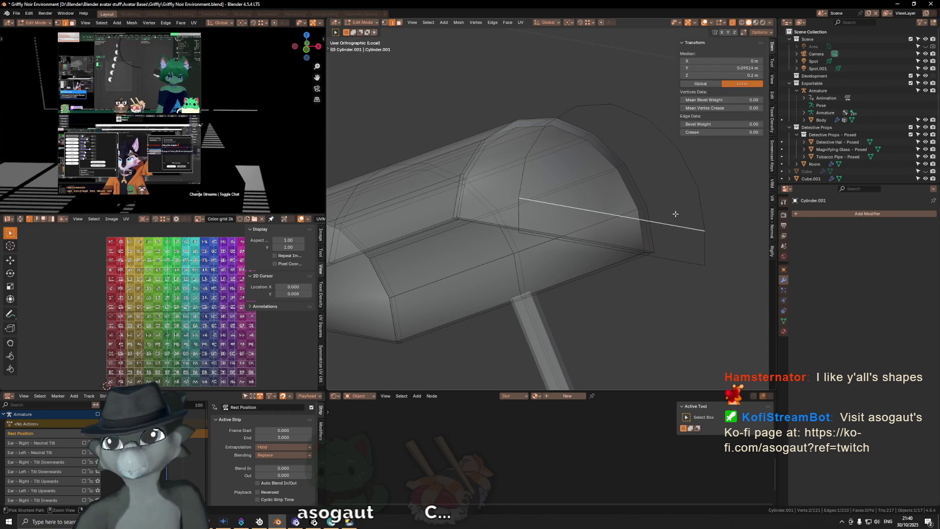
{"action": "key", "text": "x"}
{"action": "left_click", "coordinate": [670, 195]}
Select the whole copied cap and separate it into its own object.
{"action": "middle_click_drag", "start_coordinate": [668, 196], "coordinate": [494, 198]}
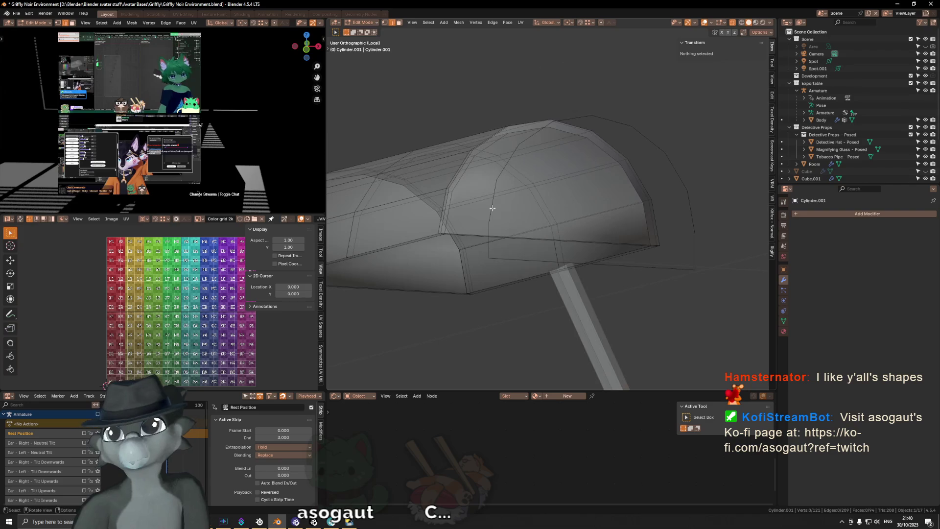
{"action": "left_click", "coordinate": [494, 199]}
{"action": "left_click", "coordinate": [496, 211], "text": "alt"}
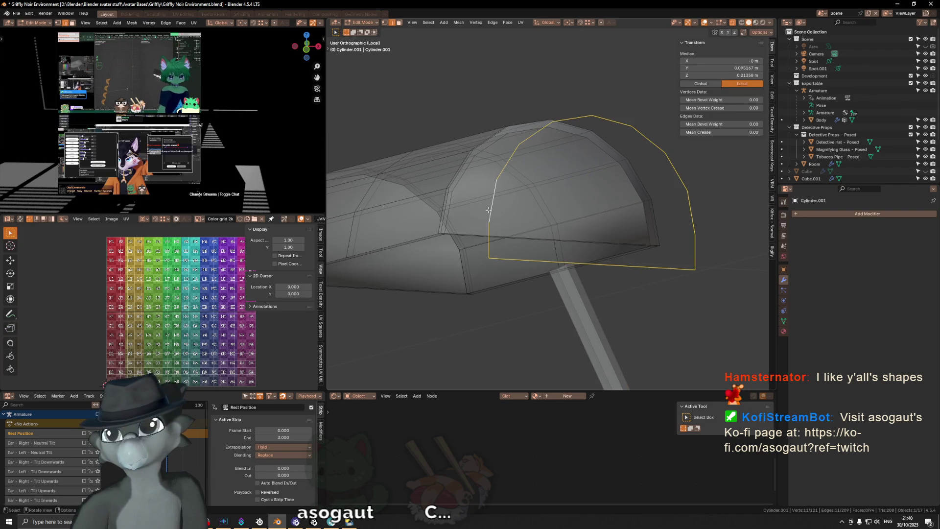
{"action": "middle_click_drag", "start_coordinate": [697, 229], "coordinate": [696, 228]}
{"action": "key", "text": "x"}
{"action": "left_click", "coordinate": [696, 229]}
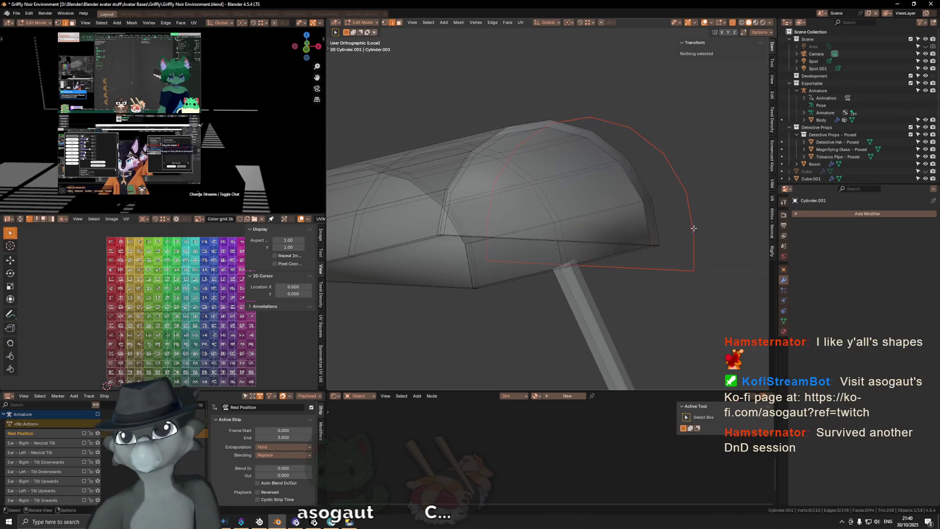
{"action": "key", "text": "Tab"}
{"action": "middle_click_drag", "start_coordinate": [636, 240], "coordinate": [623, 263]}
Pick Cylinder.002 as the cutting shape and face the shade in Front Orthographic.
{"action": "middle_click_drag", "start_coordinate": [499, 238], "coordinate": [476, 278]}
{"action": "key", "text": "Tab"}
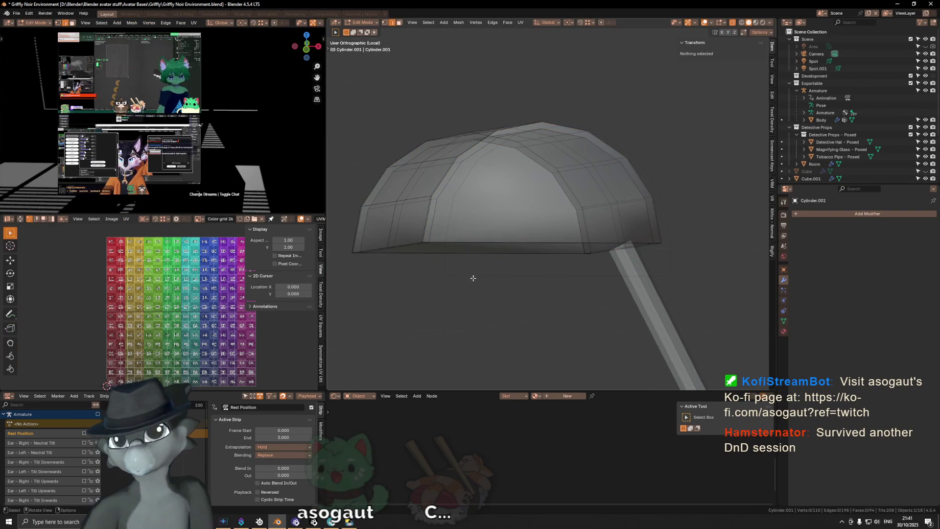
{"action": "scroll", "coordinate": [901, 127], "scroll_direction": "down", "scroll_amount": 3}
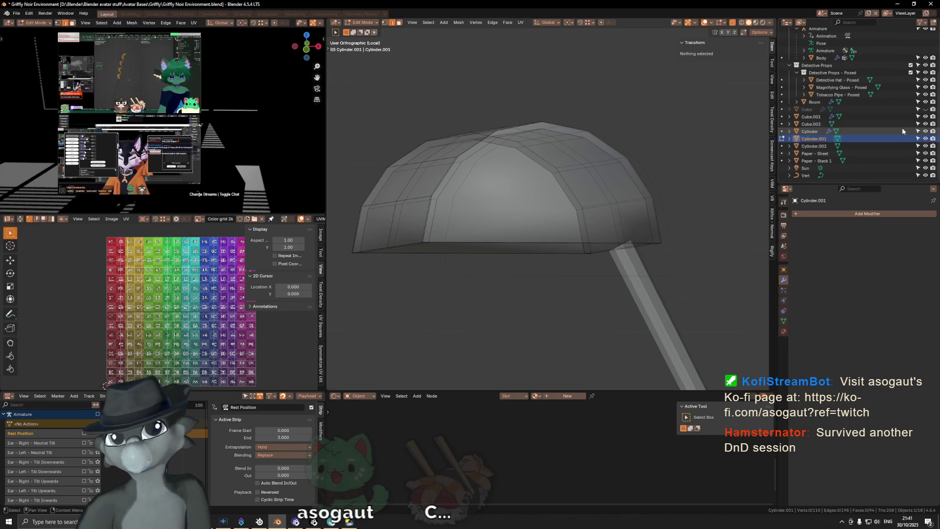
{"action": "left_click", "coordinate": [819, 146]}
{"action": "middle_click_drag", "start_coordinate": [587, 220], "coordinate": [549, 172]}
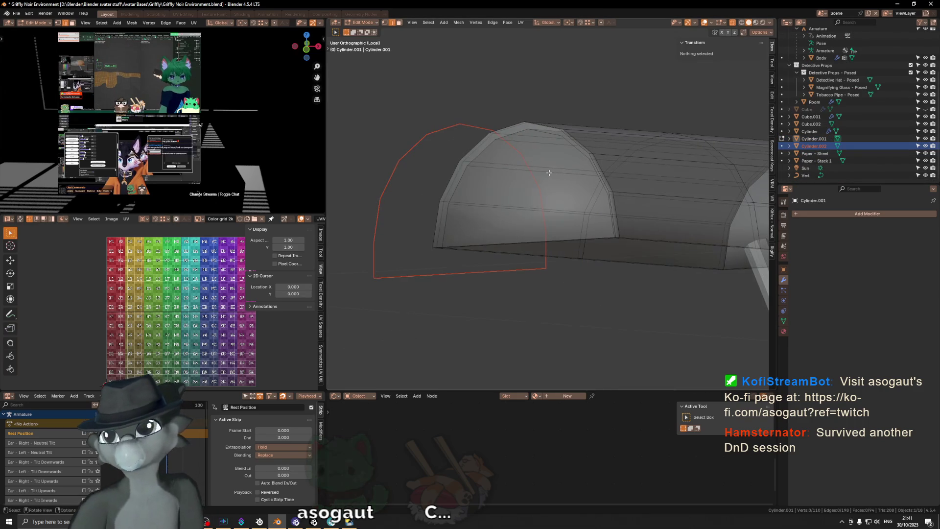
{"action": "key", "text": "KP_3"}
{"action": "key", "text": "KP_1"}
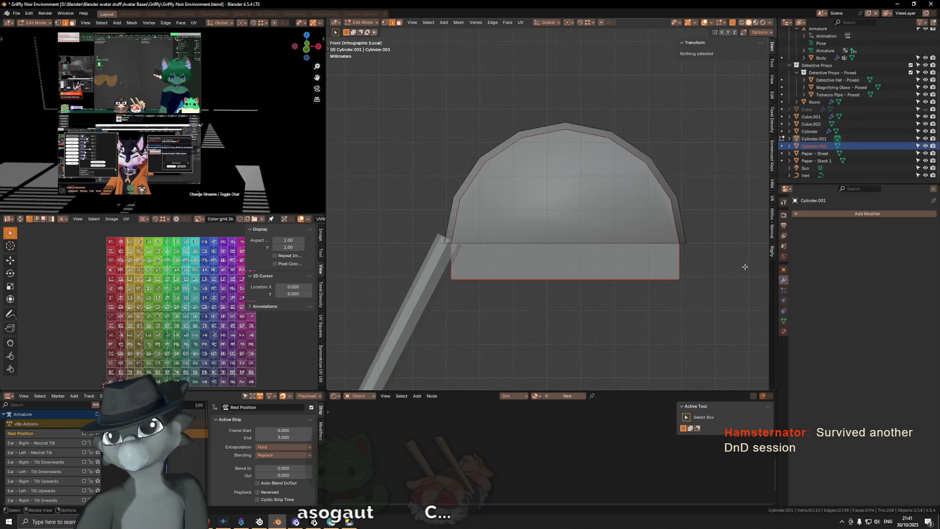
Run Knife Project to cut the cap outline into the shade's end face, then select the shade.
{"action": "key", "text": "F3"}
{"action": "type", "text": "knife"}
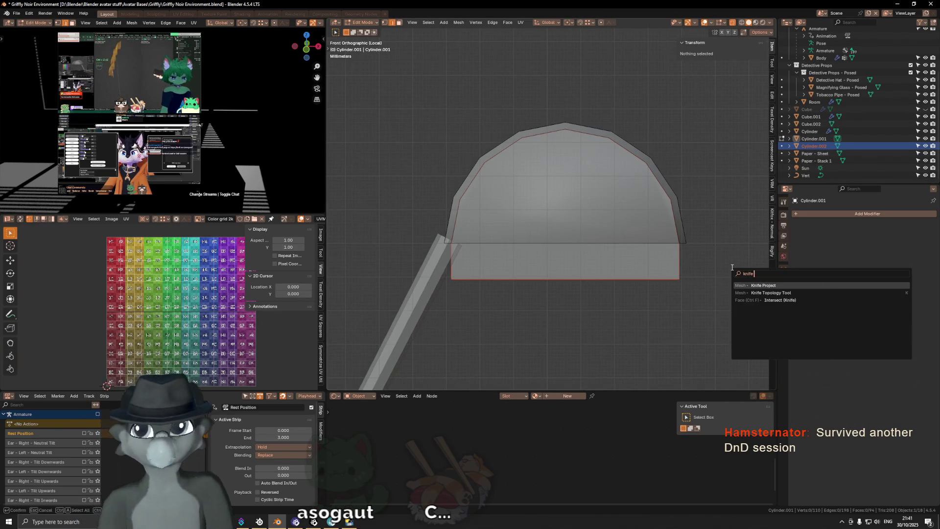
{"action": "key", "text": "Return"}
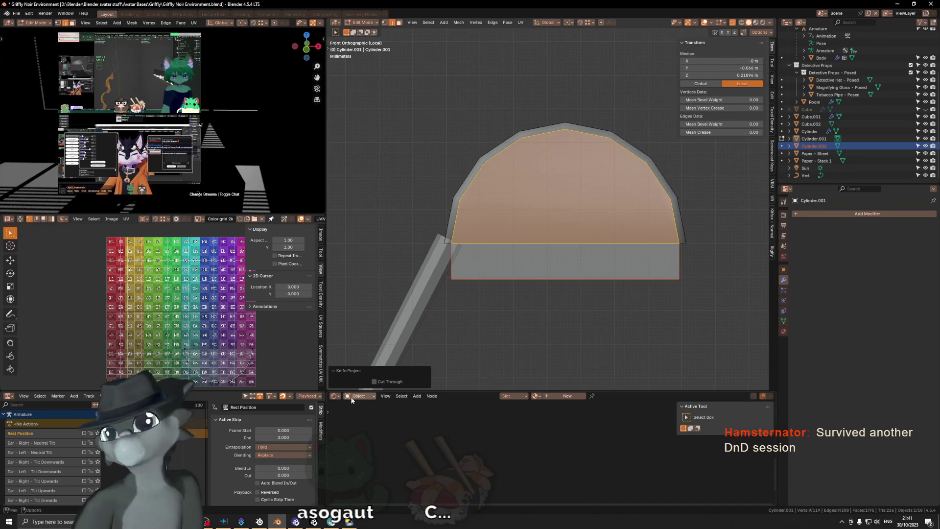
{"action": "middle_click_drag", "start_coordinate": [373, 381], "coordinate": [461, 209]}
{"action": "key", "text": "Tab"}
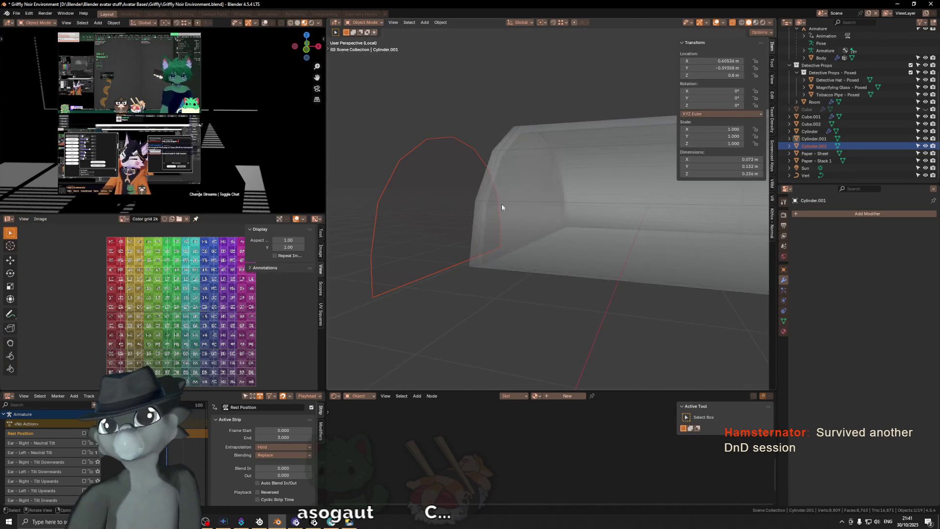
{"action": "left_click", "coordinate": [620, 246]}
Dissolve the short stray edge at the shade's left tip with X-ray off.
{"action": "key", "text": "Tab"}
{"action": "mouse_move", "coordinate": [620, 246]}
{"action": "middle_mouse_down"}
{"action": "mouse_move", "coordinate": [677, 193]}
{"action": "mouse_move", "coordinate": [368, 276]}
{"action": "middle_mouse_up"}
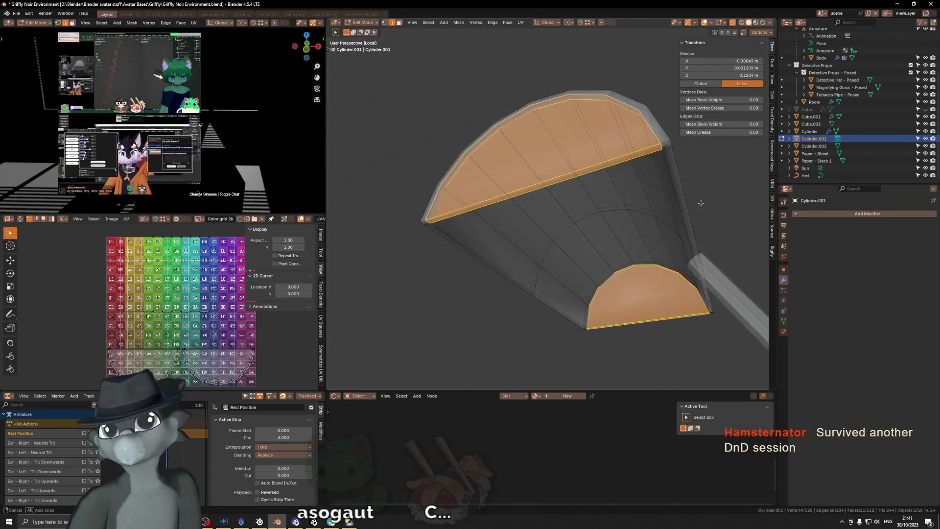
{"action": "left_click", "coordinate": [428, 226]}
{"action": "key", "text": "alt+z"}
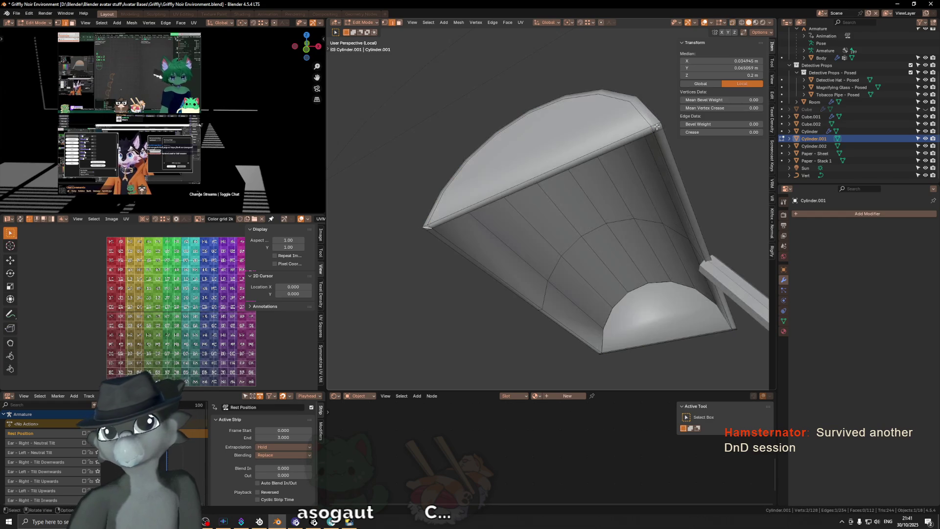
{"action": "middle_click_drag", "start_coordinate": [660, 135], "coordinate": [724, 319]}
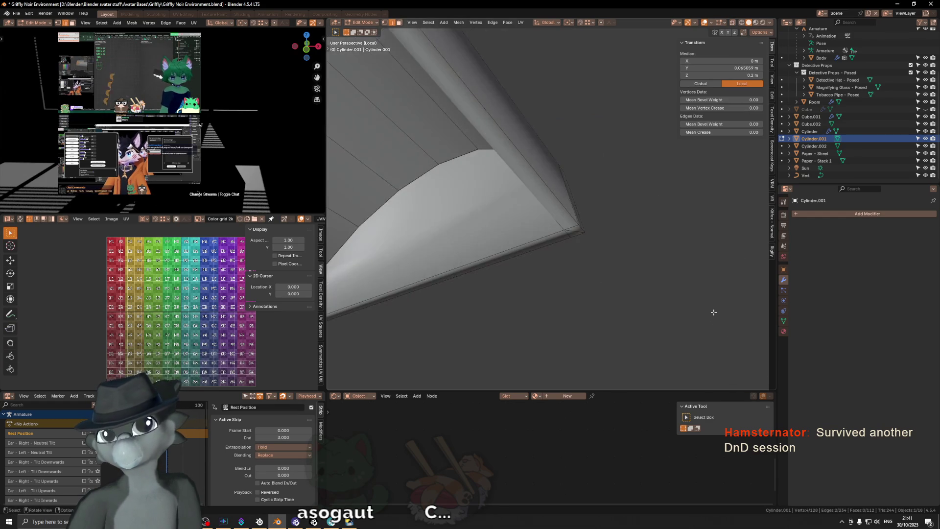
{"action": "mouse_move", "coordinate": [579, 234]}
{"action": "middle_mouse_down"}
{"action": "mouse_move", "coordinate": [554, 272]}
{"action": "mouse_move", "coordinate": [540, 213]}
{"action": "middle_mouse_up"}
{"action": "scroll", "coordinate": [554, 272], "scroll_direction": "up", "scroll_amount": 3}
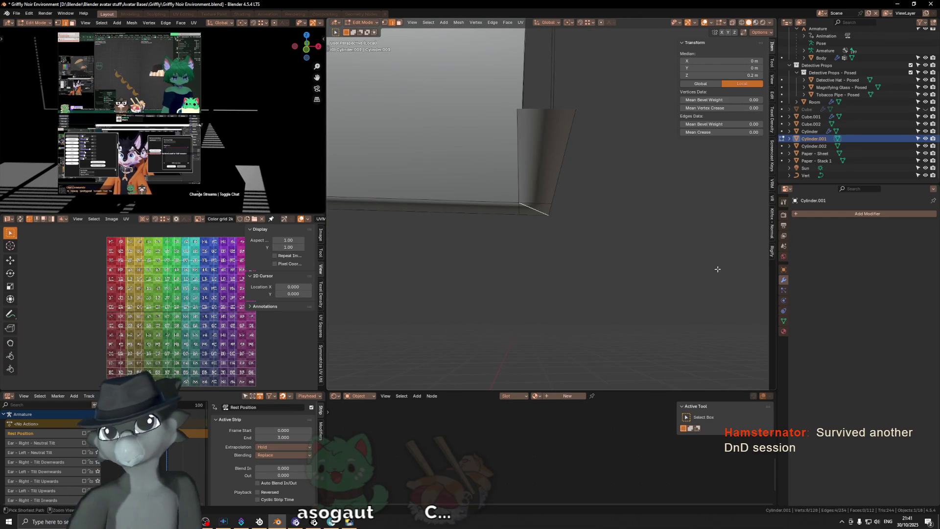
{"action": "key", "text": "ctrl+x"}
Dissolve the remaining stray edge on the shade's half-disc end face.
{"action": "middle_click_drag", "start_coordinate": [691, 252], "coordinate": [577, 230]}
{"action": "scroll", "coordinate": [577, 231], "scroll_direction": "down", "scroll_amount": 5}
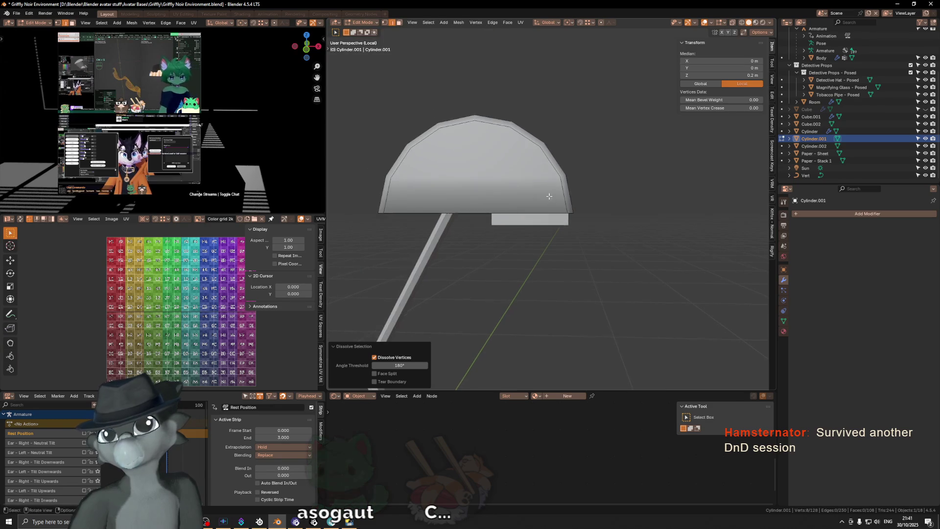
{"action": "mouse_move", "coordinate": [548, 195]}
{"action": "middle_mouse_down"}
{"action": "mouse_move", "coordinate": [673, 204]}
{"action": "mouse_move", "coordinate": [642, 184]}
{"action": "mouse_move", "coordinate": [570, 238]}
{"action": "middle_mouse_up"}
{"action": "left_click", "coordinate": [673, 203]}
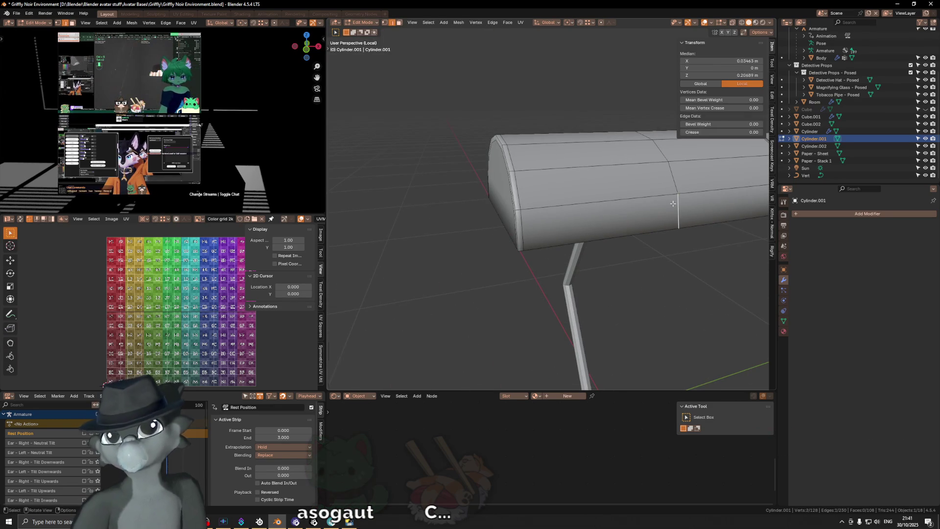
{"action": "key", "text": "ctrl+x"}
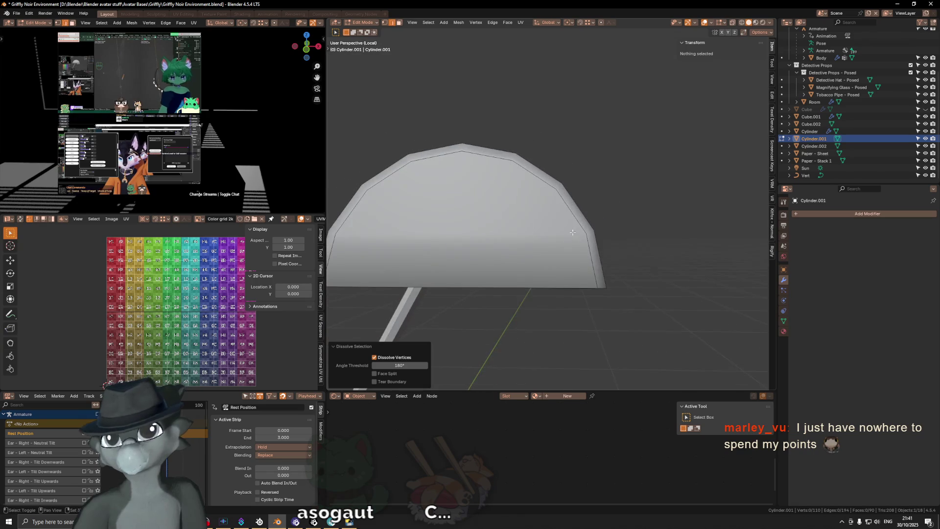
Start a knife cut from the half-disc's right edge up to the arch apex.
{"action": "middle_click_drag", "start_coordinate": [580, 229], "coordinate": [591, 232], "text": "ctrl"}
{"action": "key", "text": "k"}
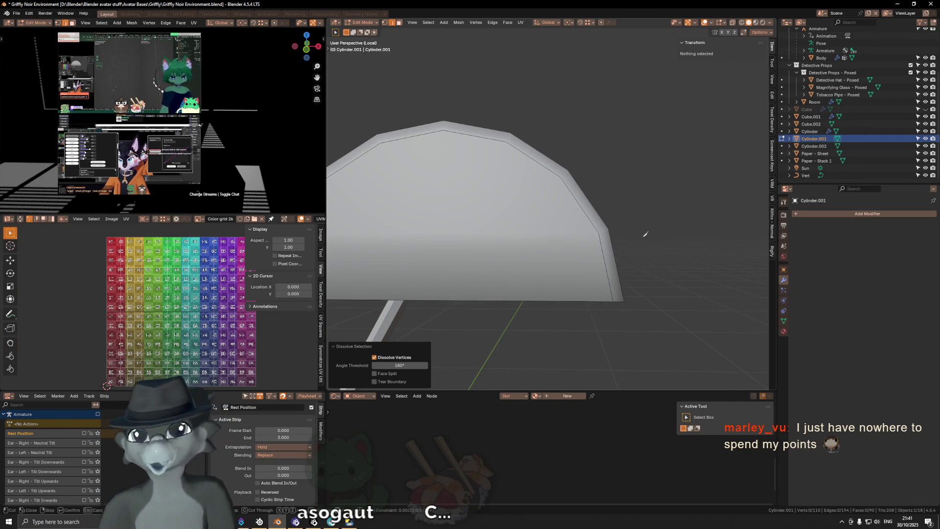
{"action": "left_click", "coordinate": [601, 232]}
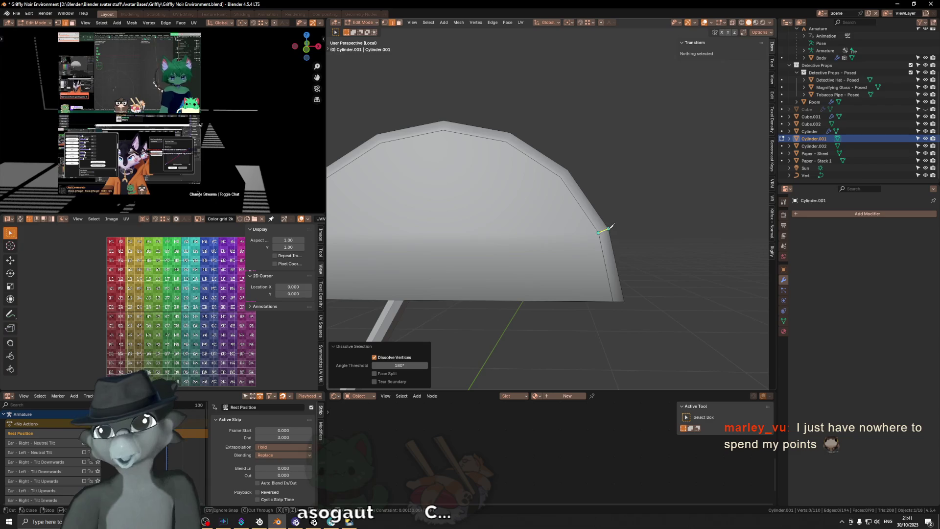
{"action": "mouse_move", "coordinate": [590, 203]}
{"action": "middle_mouse_down", "text": "shift"}
{"action": "mouse_move", "coordinate": [611, 219]}
{"action": "mouse_move", "coordinate": [636, 212]}
{"action": "mouse_move", "coordinate": [586, 189]}
{"action": "middle_mouse_up", "text": "shift"}
{"action": "left_click", "coordinate": [595, 191]}
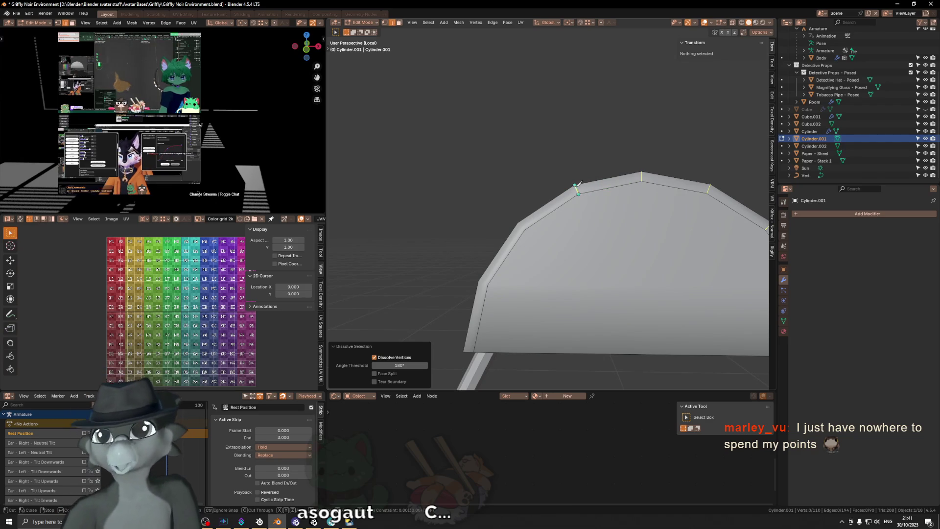
{"action": "middle_click_drag", "start_coordinate": [533, 196], "coordinate": [570, 198], "text": "shift"}
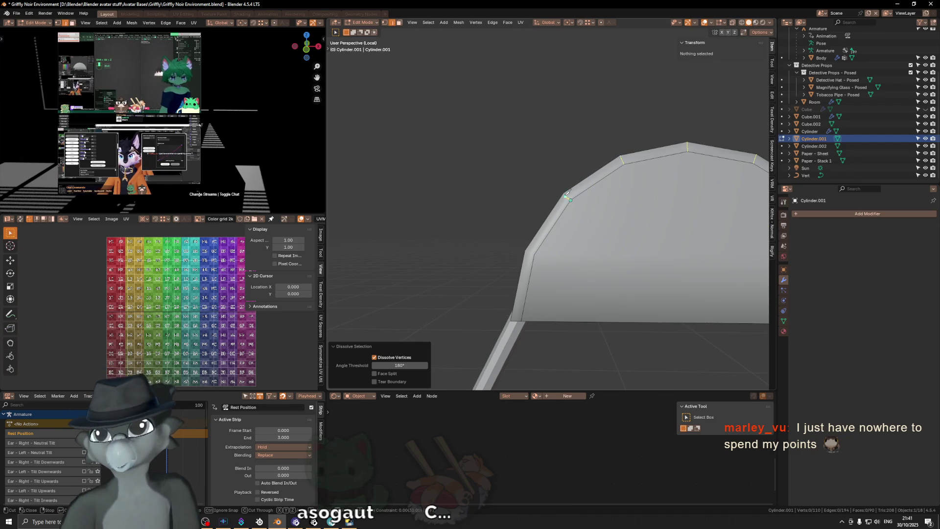
{"action": "middle_click_drag", "start_coordinate": [547, 236], "coordinate": [558, 221], "text": "shift"}
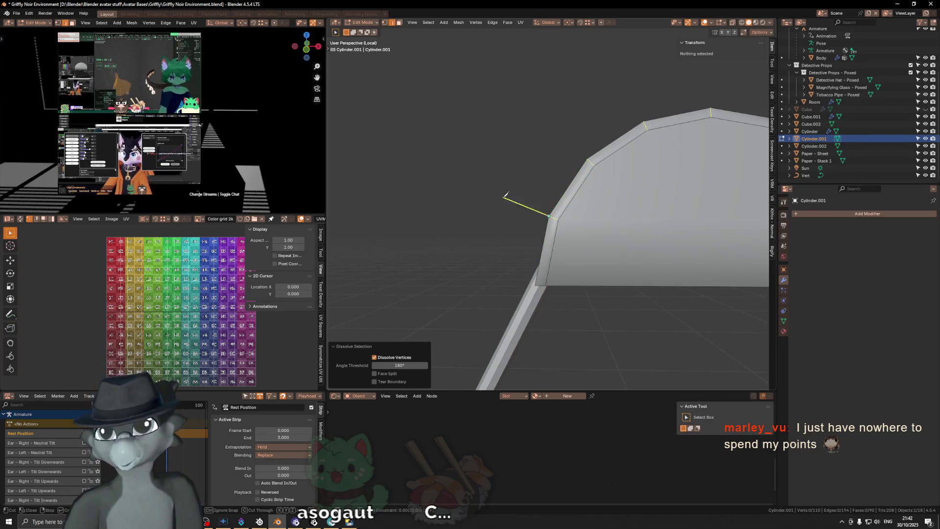
Continue the cut to the arch's right corner and down its edge, then confirm it.
{"action": "mouse_move", "coordinate": [502, 193]}
{"action": "middle_mouse_down"}
{"action": "mouse_move", "coordinate": [582, 222]}
{"action": "mouse_move", "coordinate": [586, 206]}
{"action": "middle_mouse_up"}
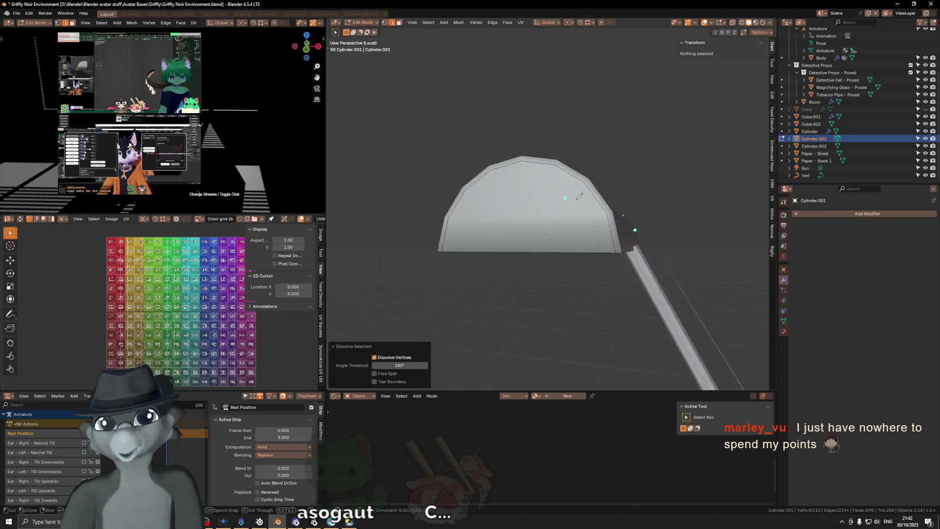
{"action": "scroll", "coordinate": [586, 206], "scroll_direction": "up", "scroll_amount": 3}
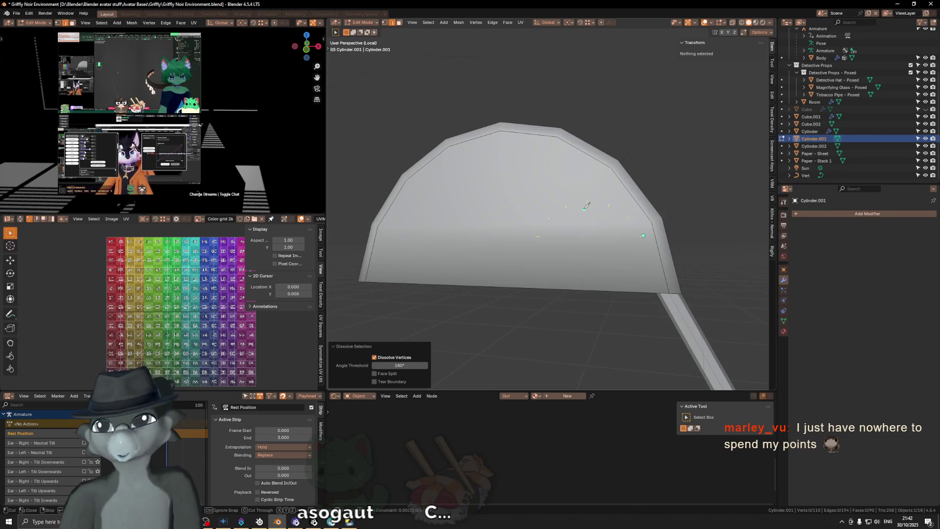
{"action": "left_click", "coordinate": [663, 217]}
{"action": "middle_click_drag", "start_coordinate": [662, 216], "coordinate": [622, 177]}
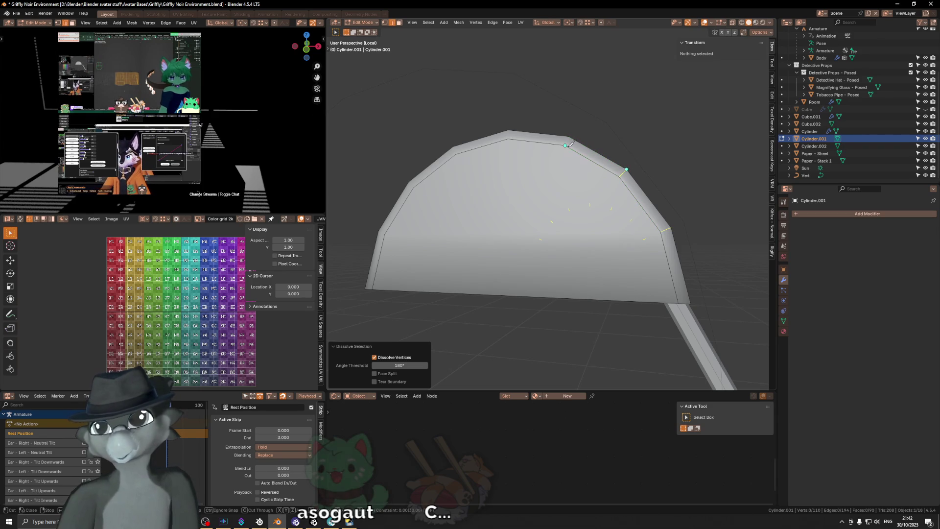
{"action": "middle_click_drag", "start_coordinate": [568, 136], "coordinate": [601, 152]}
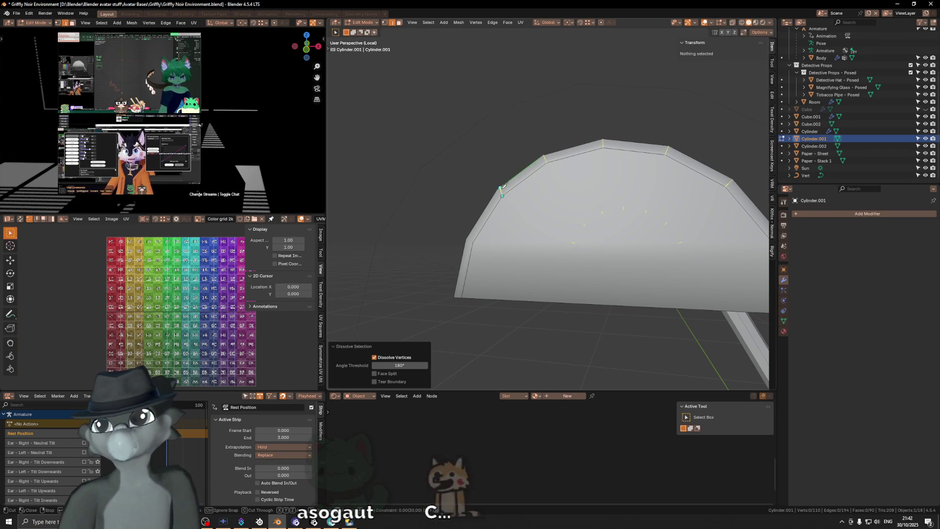
{"action": "left_click", "coordinate": [497, 190]}
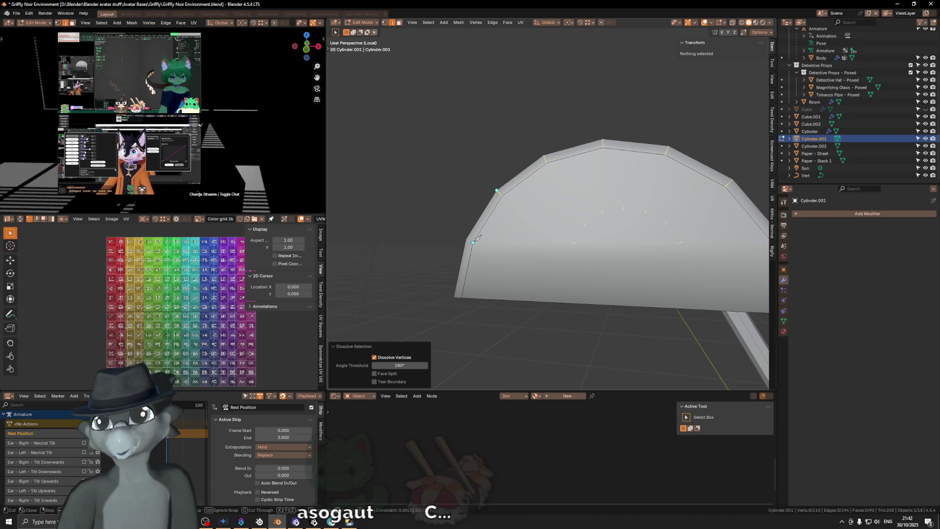
{"action": "key", "text": "Return"}
{"action": "mouse_move", "coordinate": [467, 237]}
{"action": "middle_mouse_down"}
{"action": "mouse_move", "coordinate": [583, 189]}
{"action": "mouse_move", "coordinate": [546, 213]}
{"action": "mouse_move", "coordinate": [593, 212]}
{"action": "mouse_move", "coordinate": [593, 199]}
{"action": "middle_mouse_up"}
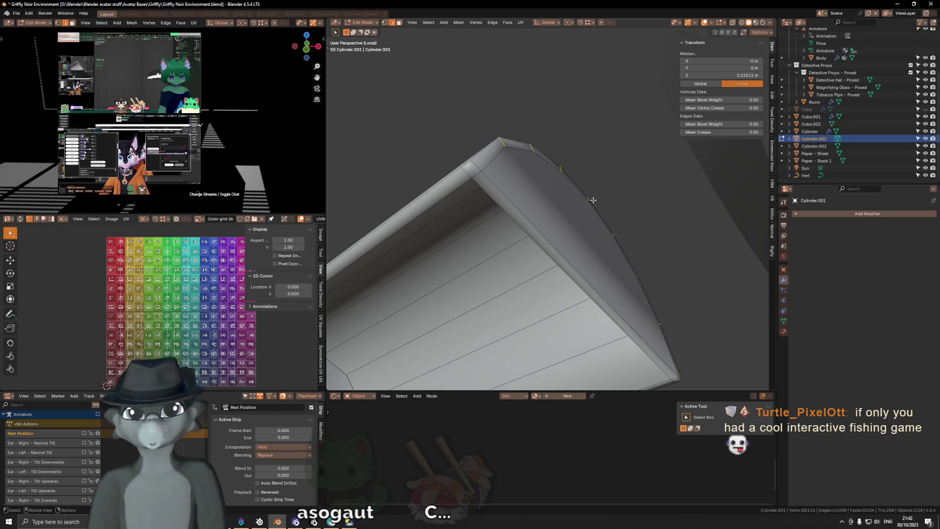
{"action": "scroll", "coordinate": [592, 199], "scroll_direction": "down", "scroll_amount": 2}
{"action": "scroll", "coordinate": [511, 224], "scroll_direction": "down", "scroll_amount": 3}
Select the edge loop bounding the shade's half-disc end face.
{"action": "mouse_move", "coordinate": [510, 224]}
{"action": "middle_mouse_down"}
{"action": "mouse_move", "coordinate": [603, 208]}
{"action": "mouse_move", "coordinate": [571, 290]}
{"action": "mouse_move", "coordinate": [591, 213]}
{"action": "middle_mouse_up"}
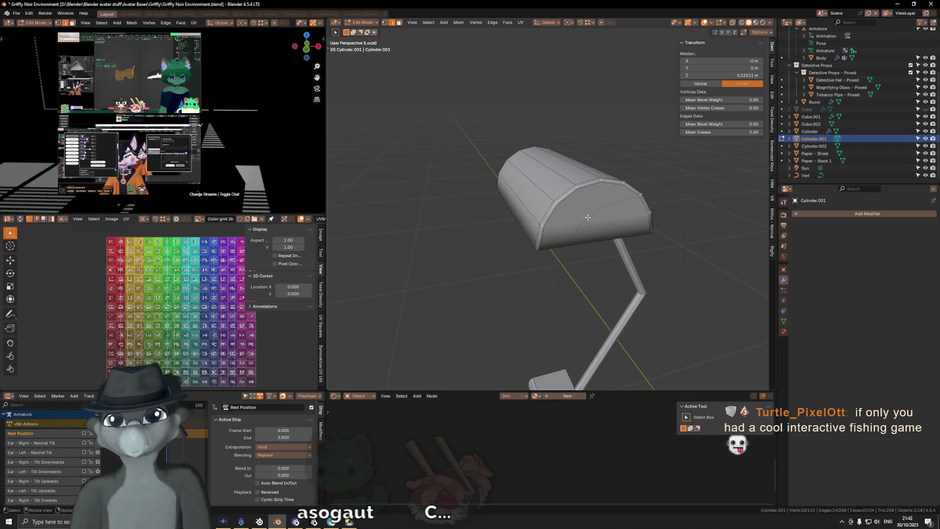
{"action": "left_click", "coordinate": [587, 216]}
{"action": "mouse_move", "coordinate": [587, 216]}
{"action": "middle_mouse_down"}
{"action": "mouse_move", "coordinate": [578, 210]}
{"action": "mouse_move", "coordinate": [606, 237]}
{"action": "mouse_move", "coordinate": [567, 235]}
{"action": "middle_mouse_up"}
{"action": "left_click", "coordinate": [558, 231], "text": "ctrl"}
{"action": "scroll", "coordinate": [605, 237], "scroll_direction": "down", "scroll_amount": 3}
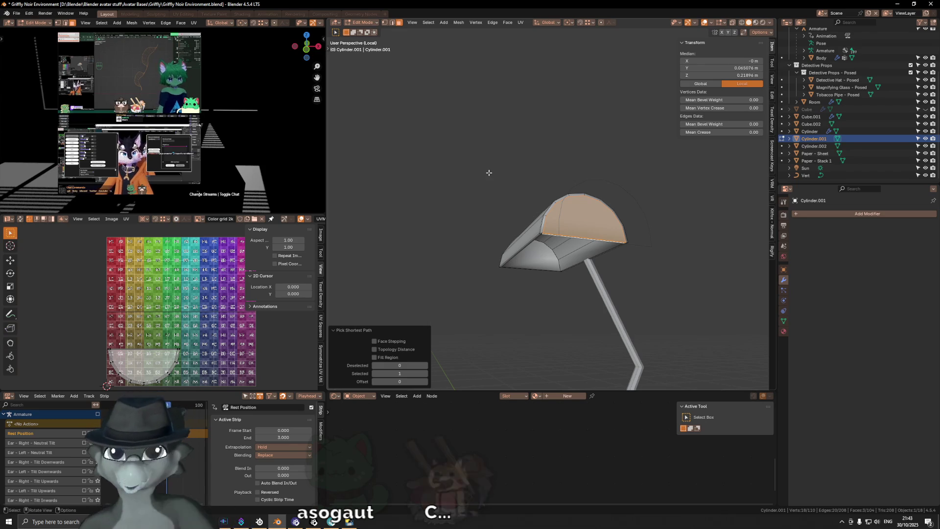
{"action": "mouse_move", "coordinate": [489, 172]}
{"action": "middle_mouse_down"}
{"action": "mouse_move", "coordinate": [554, 235]}
{"action": "mouse_move", "coordinate": [528, 197]}
{"action": "mouse_move", "coordinate": [530, 184]}
{"action": "mouse_move", "coordinate": [528, 217]}
{"action": "mouse_move", "coordinate": [515, 212]}
{"action": "middle_mouse_up"}
{"action": "scroll", "coordinate": [554, 234], "scroll_direction": "down", "scroll_amount": 4}
{"action": "scroll", "coordinate": [527, 197], "scroll_direction": "up", "scroll_amount": 3}
{"action": "scroll", "coordinate": [527, 226], "scroll_direction": "up", "scroll_amount": 3}
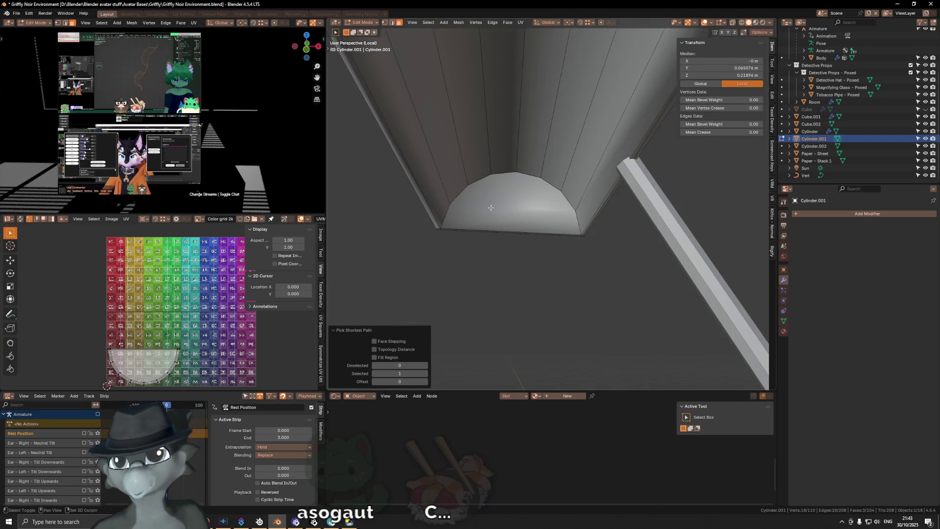
{"action": "scroll", "coordinate": [515, 213], "scroll_direction": "down", "scroll_amount": 1}
Delete the shade's bottom face so it is open underneath.
{"action": "left_click", "coordinate": [515, 212]}
{"action": "key", "text": "x"}
{"action": "left_click", "coordinate": [661, 261]}
{"action": "mouse_move", "coordinate": [662, 261]}
{"action": "middle_mouse_down"}
{"action": "mouse_move", "coordinate": [617, 226]}
{"action": "mouse_move", "coordinate": [626, 235]}
{"action": "middle_mouse_up"}
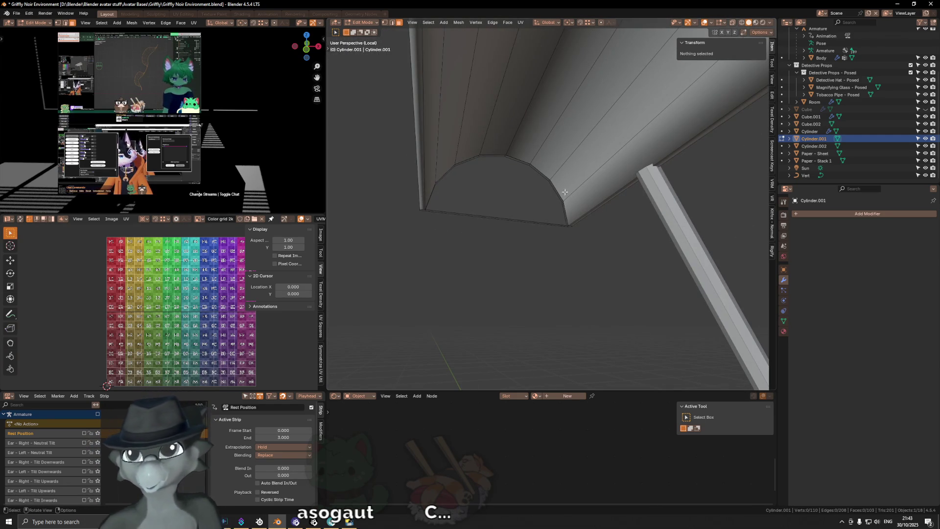
{"action": "mouse_move", "coordinate": [553, 199]}
{"action": "middle_mouse_down"}
{"action": "mouse_move", "coordinate": [646, 199]}
{"action": "mouse_move", "coordinate": [567, 139]}
{"action": "mouse_move", "coordinate": [543, 146]}
{"action": "middle_mouse_up"}
{"action": "scroll", "coordinate": [646, 198], "scroll_direction": "down", "scroll_amount": 2}
Select a shade vertex and face the lamp in Front Orthographic for cutting.
{"action": "left_click", "coordinate": [657, 202]}
{"action": "scroll", "coordinate": [631, 191], "scroll_direction": "up", "scroll_amount": 3}
{"action": "key", "text": "KP_1"}
{"action": "key", "text": "k"}
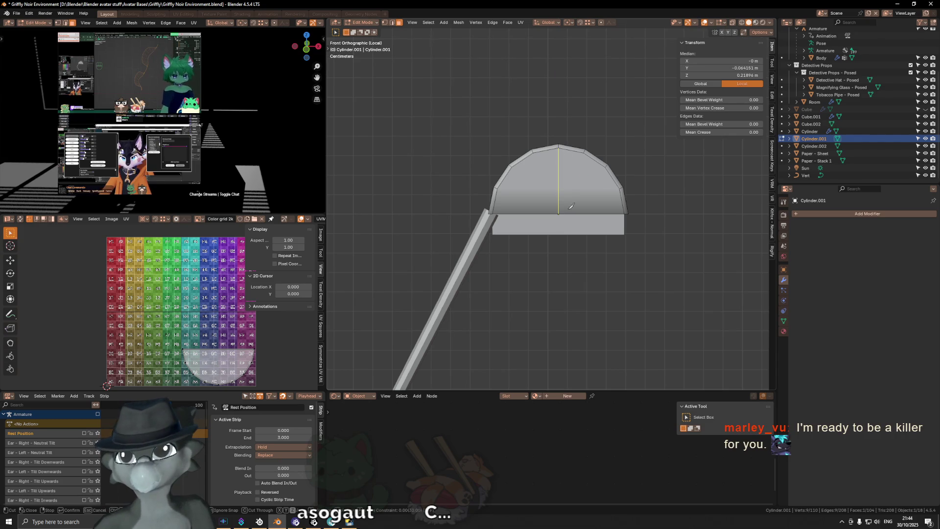
Knife a vertical cut from a dome top vertex down to the brim.
{"action": "left_click", "coordinate": [533, 149]}
{"action": "left_click", "coordinate": [540, 247]}
{"action": "key", "text": "Return"}
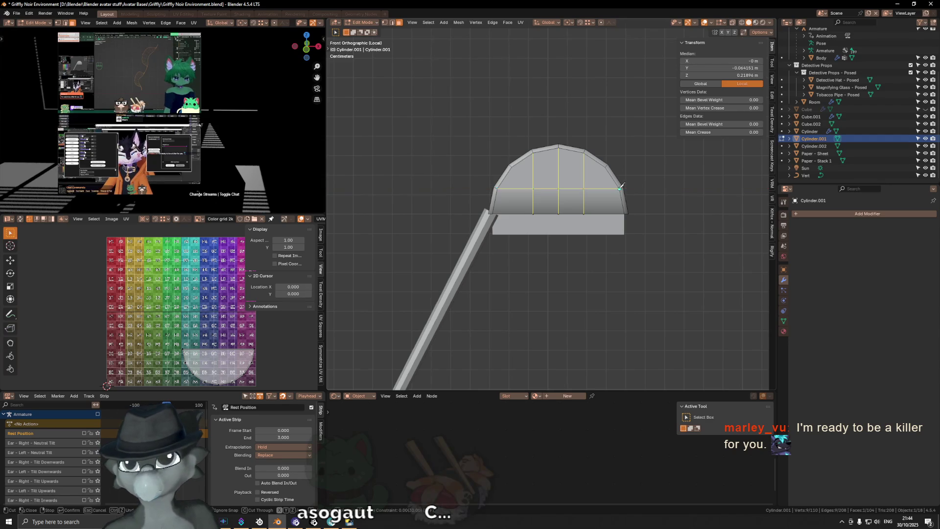
{"action": "key", "text": "Return"}
{"action": "mouse_move", "coordinate": [624, 186]}
{"action": "middle_mouse_down"}
{"action": "mouse_move", "coordinate": [648, 171]}
{"action": "mouse_move", "coordinate": [625, 130]}
{"action": "mouse_move", "coordinate": [563, 105]}
{"action": "mouse_move", "coordinate": [618, 160]}
{"action": "middle_mouse_up"}
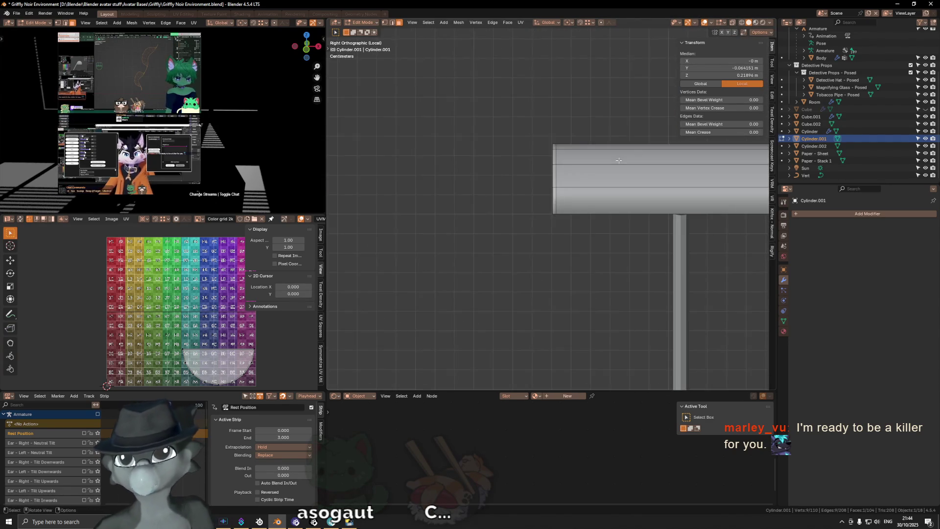
{"action": "key", "text": "KP_1"}
Knife two more Z-constrained vertical cuts from top vertices down to the brim.
{"action": "key", "text": "k"}
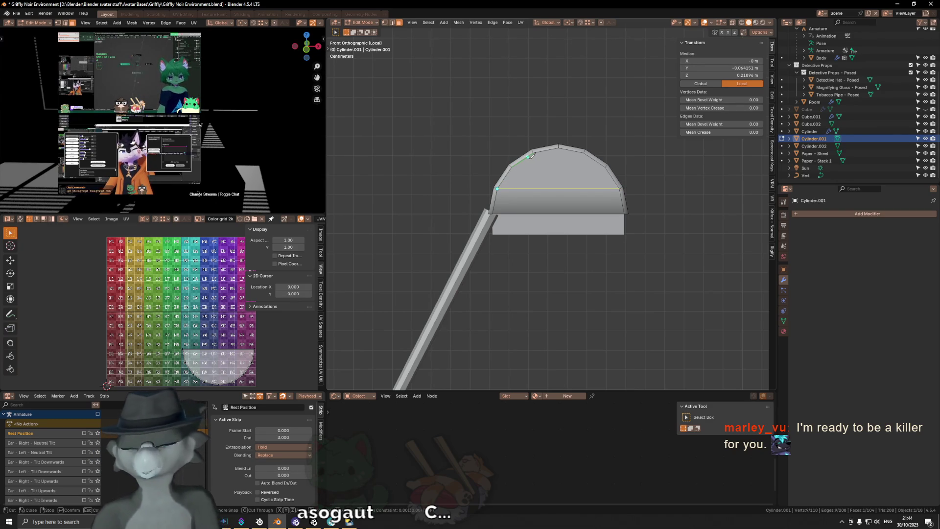
{"action": "left_click", "coordinate": [534, 153]}
{"action": "key", "text": "z"}
{"action": "left_click", "coordinate": [536, 236]}
{"action": "left_click", "coordinate": [558, 147]}
{"action": "key", "text": "z"}
{"action": "left_click", "coordinate": [556, 241]}
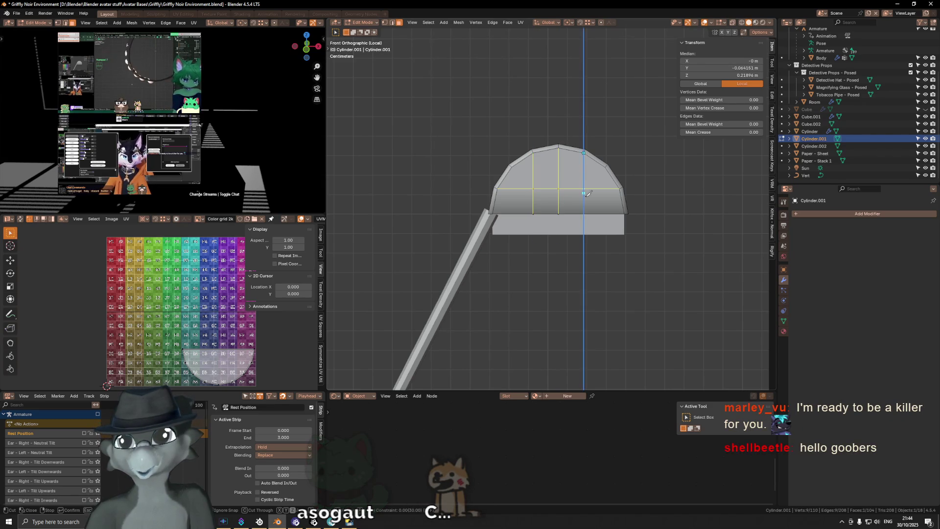
{"action": "key", "text": "Return"}
Inspect the new cuts from right-side and front views.
{"action": "mouse_move", "coordinate": [580, 246]}
{"action": "middle_mouse_down"}
{"action": "mouse_move", "coordinate": [576, 183]}
{"action": "mouse_move", "coordinate": [614, 225]}
{"action": "middle_mouse_up"}
{"action": "key", "text": "KP_3"}
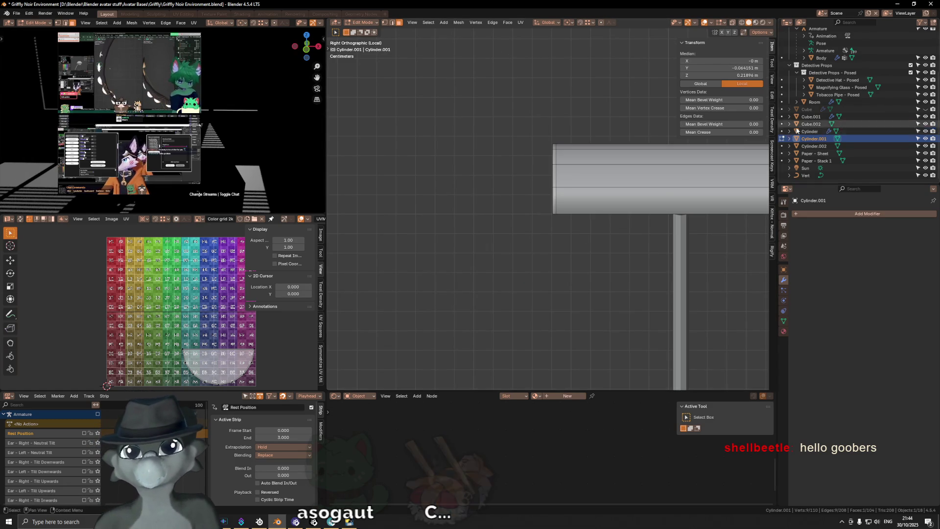
{"action": "middle_click_drag", "start_coordinate": [482, 182], "coordinate": [564, 186]}
{"action": "key", "text": "KP_3"}
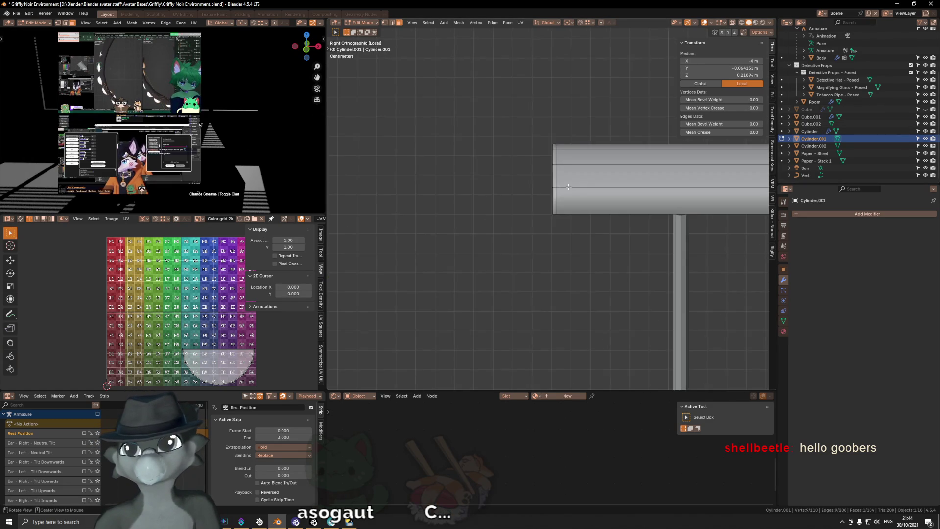
{"action": "key", "text": "KP_1"}
{"action": "scroll", "coordinate": [572, 139], "scroll_direction": "up", "scroll_amount": 2}
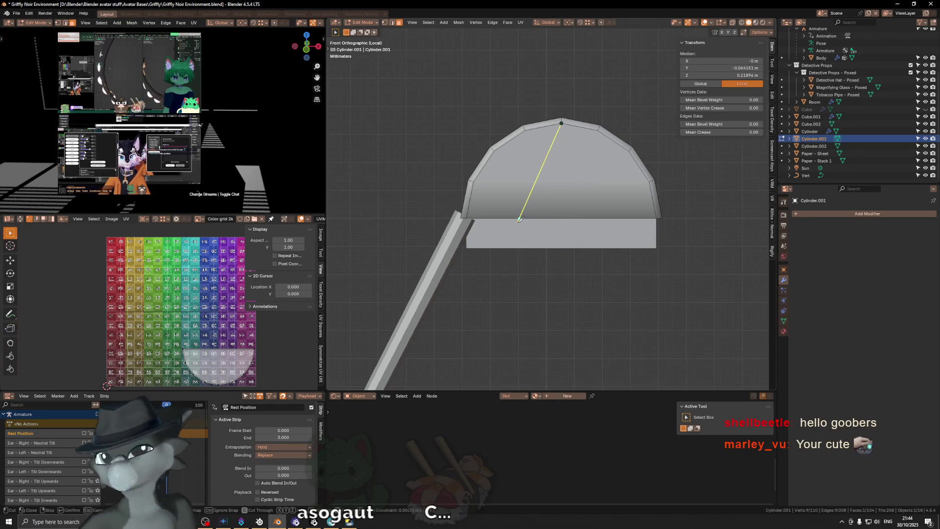
{"action": "key", "text": "z"}
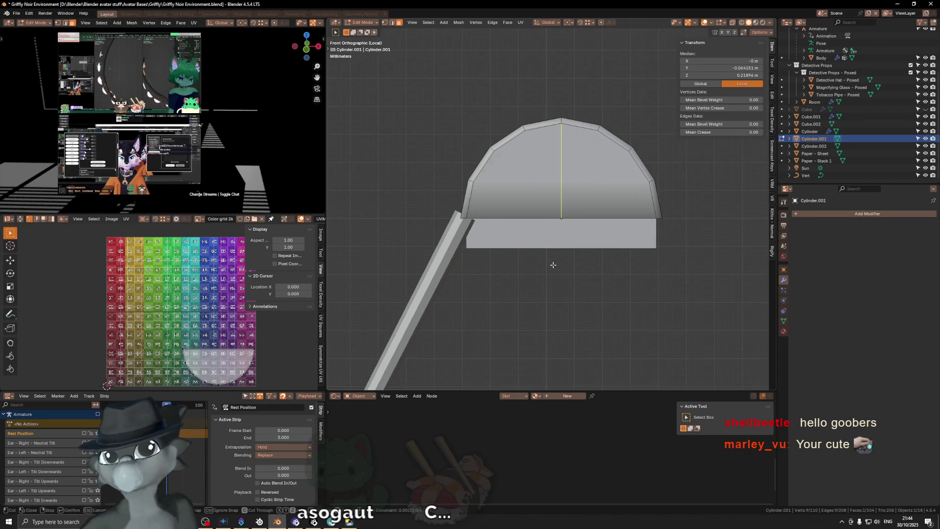
{"action": "key", "text": "Return"}
{"action": "middle_click_drag", "start_coordinate": [556, 262], "coordinate": [625, 186]}
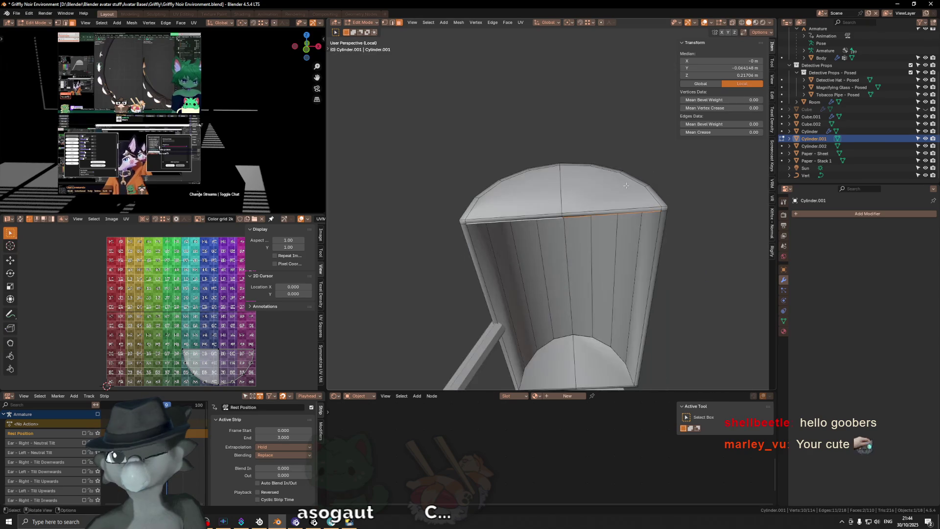
{"action": "key", "text": "KP_3"}
{"action": "key", "text": "KP_1"}
{"action": "key", "text": "k"}
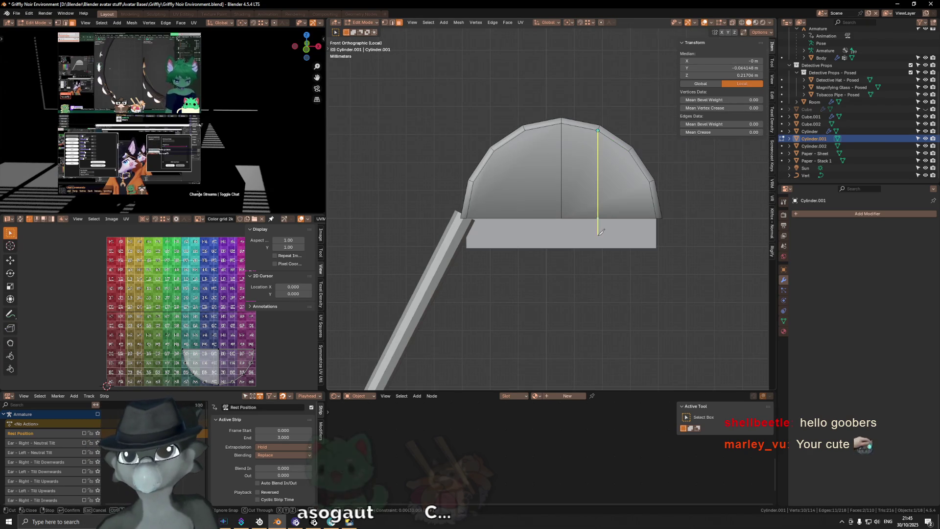
{"action": "key", "text": "z"}
{"action": "left_click", "coordinate": [597, 218]}
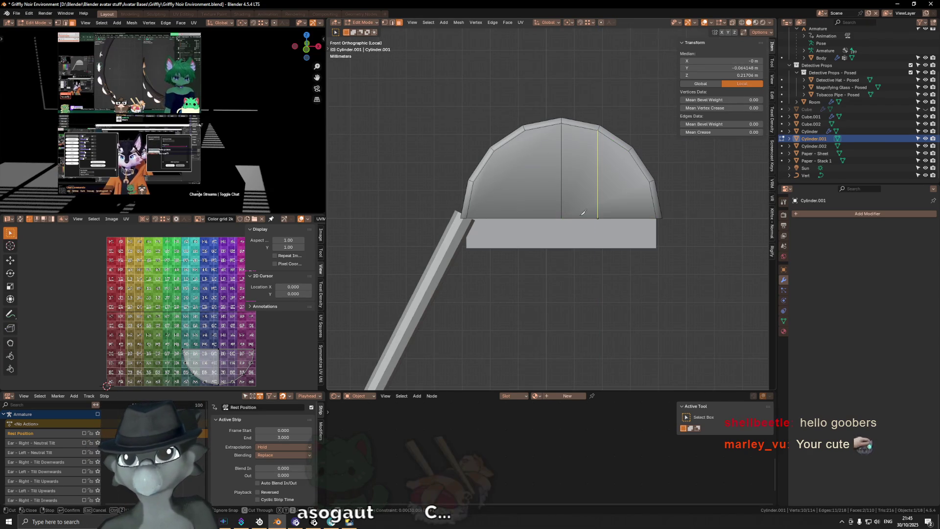
{"action": "left_click", "coordinate": [524, 130]}
{"action": "key", "text": "z"}
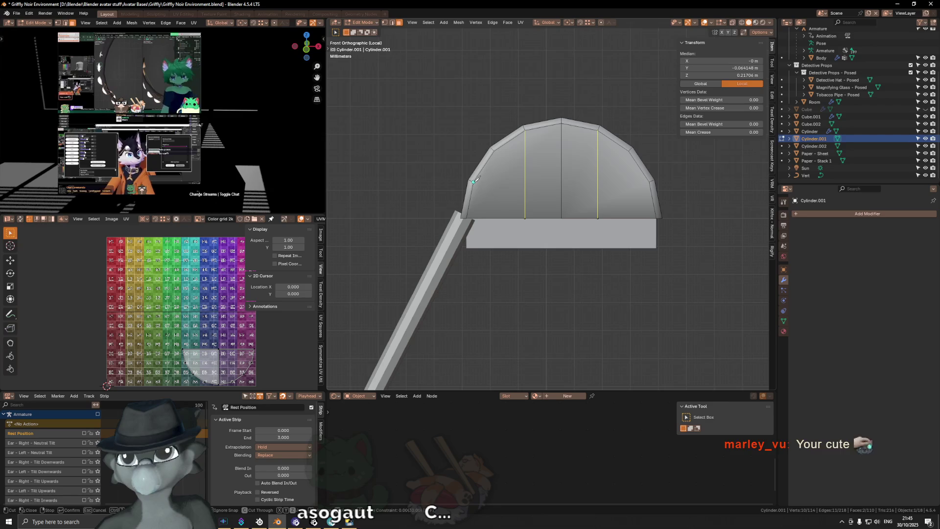
{"action": "left_click", "coordinate": [475, 180]}
{"action": "key", "text": "x"}
{"action": "left_click", "coordinate": [648, 185]}
{"action": "key", "text": "Return"}
{"action": "mouse_move", "coordinate": [648, 186]}
{"action": "middle_mouse_down"}
{"action": "mouse_move", "coordinate": [642, 212]}
{"action": "mouse_move", "coordinate": [624, 173]}
{"action": "mouse_move", "coordinate": [610, 247]}
{"action": "middle_mouse_up"}
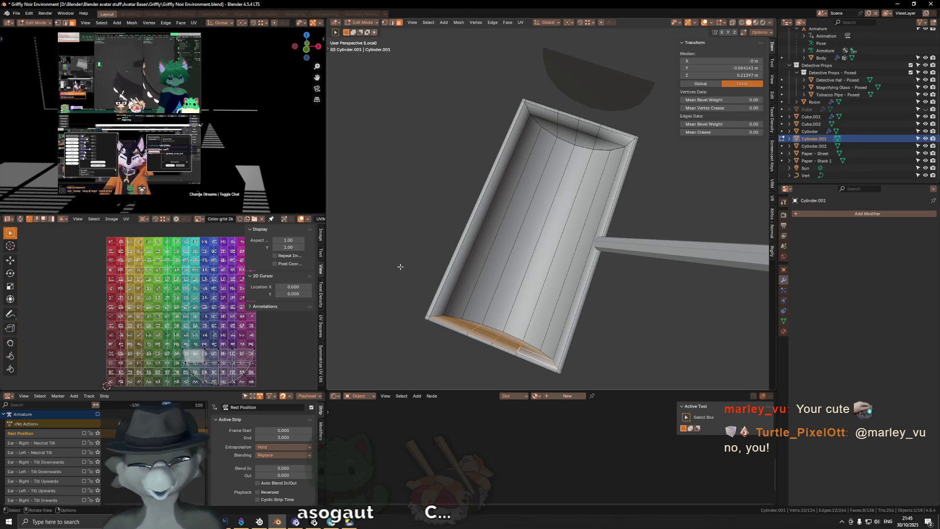
{"action": "middle_click_drag", "start_coordinate": [400, 266], "coordinate": [571, 168]}
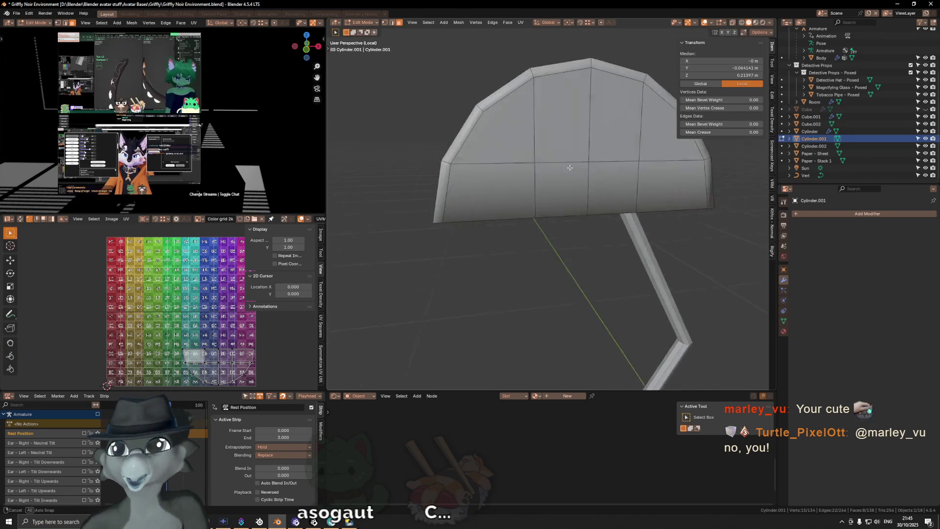
{"action": "mouse_move", "coordinate": [572, 168]}
{"action": "middle_mouse_down"}
{"action": "mouse_move", "coordinate": [510, 92]}
{"action": "mouse_move", "coordinate": [701, 109]}
{"action": "middle_mouse_up"}
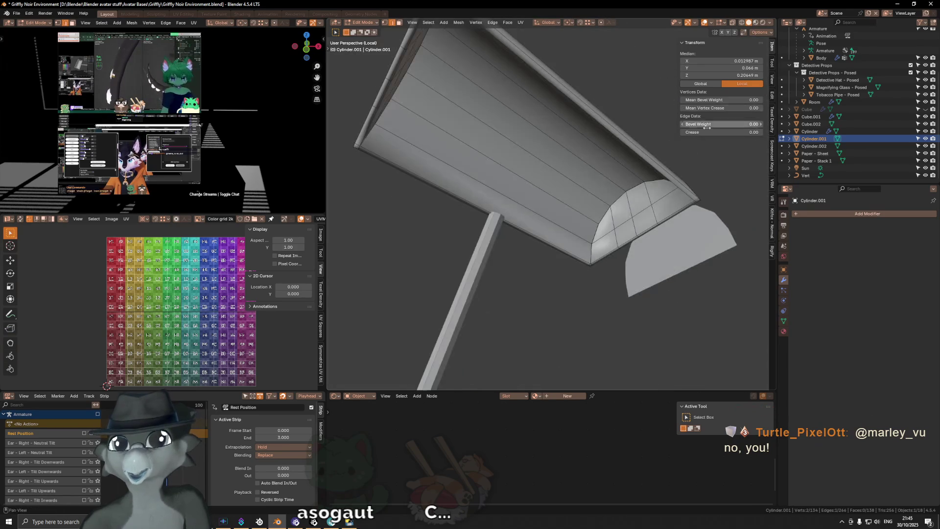
Nudge the selected dome edge loop sideways along X, undoing and redoing until placed right.
{"action": "middle_click_drag", "start_coordinate": [558, 220], "coordinate": [531, 251]}
{"action": "key", "text": "g"}
{"action": "key", "text": "x"}
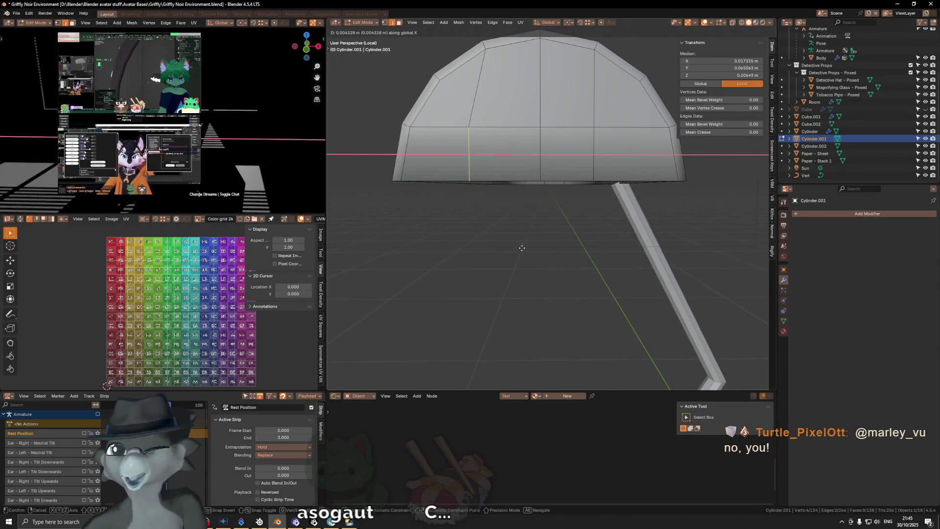
{"action": "left_click", "coordinate": [521, 248]}
{"action": "key", "text": "ctrl+z"}
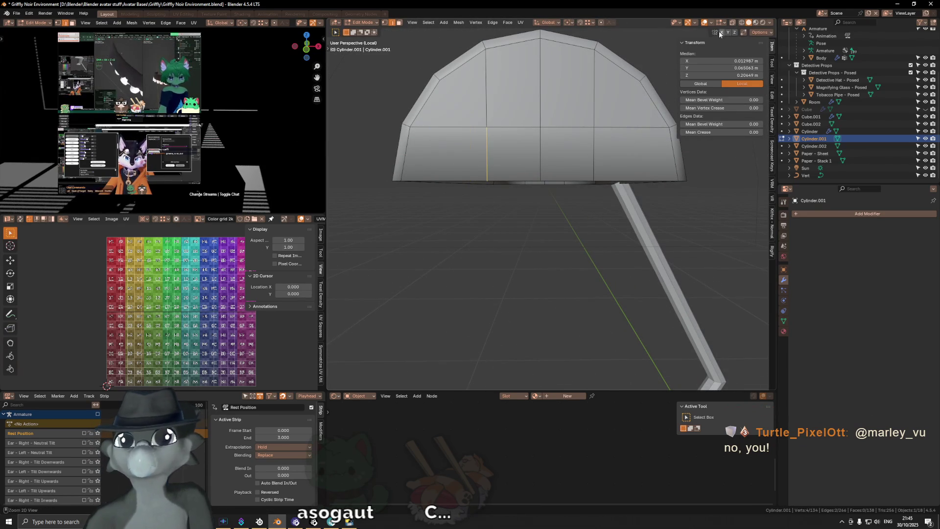
{"action": "key", "text": "g"}
{"action": "key", "text": "x"}
{"action": "left_click", "coordinate": [555, 207]}
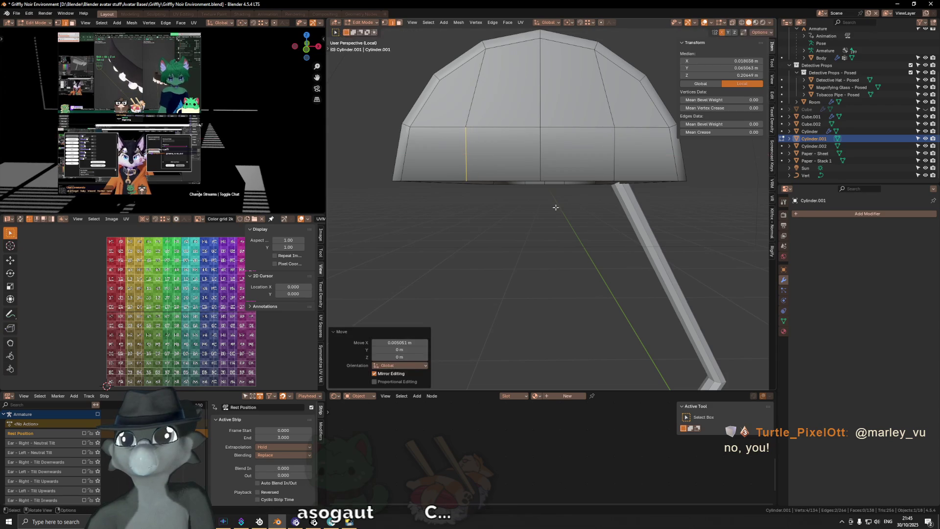
Select further edge loops inside the shade and shift them along X as well.
{"action": "left_click", "coordinate": [519, 127], "text": "alt"}
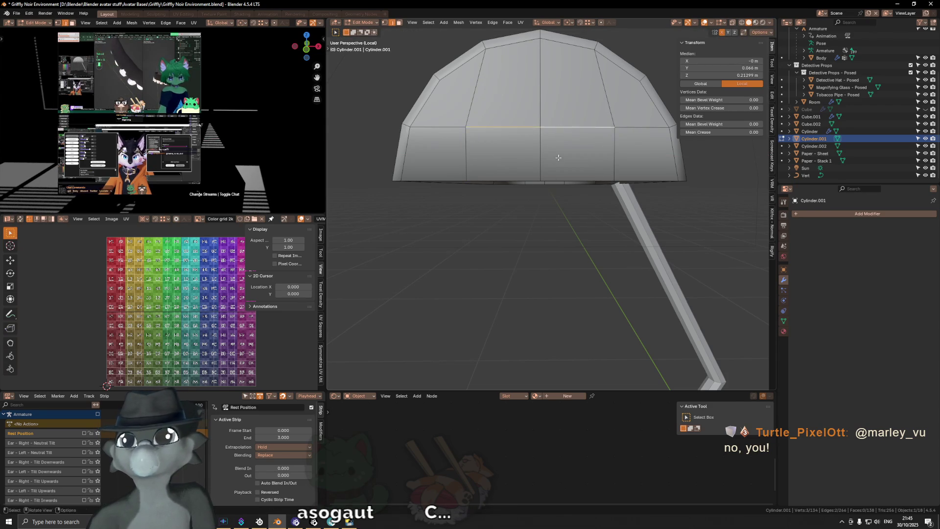
{"action": "middle_click_drag", "start_coordinate": [520, 127], "coordinate": [670, 134]}
{"action": "left_click", "coordinate": [639, 205], "text": "alt+shift"}
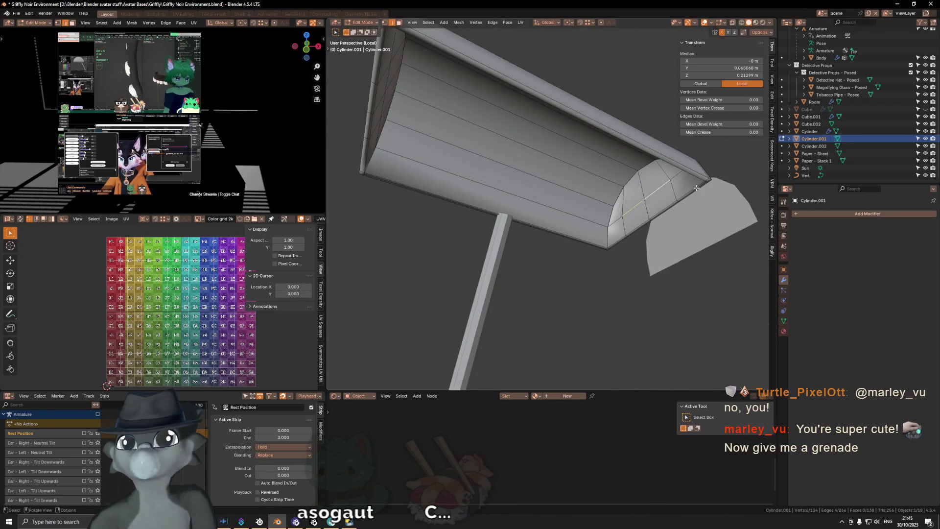
{"action": "middle_click_drag", "start_coordinate": [639, 205], "coordinate": [618, 180]}
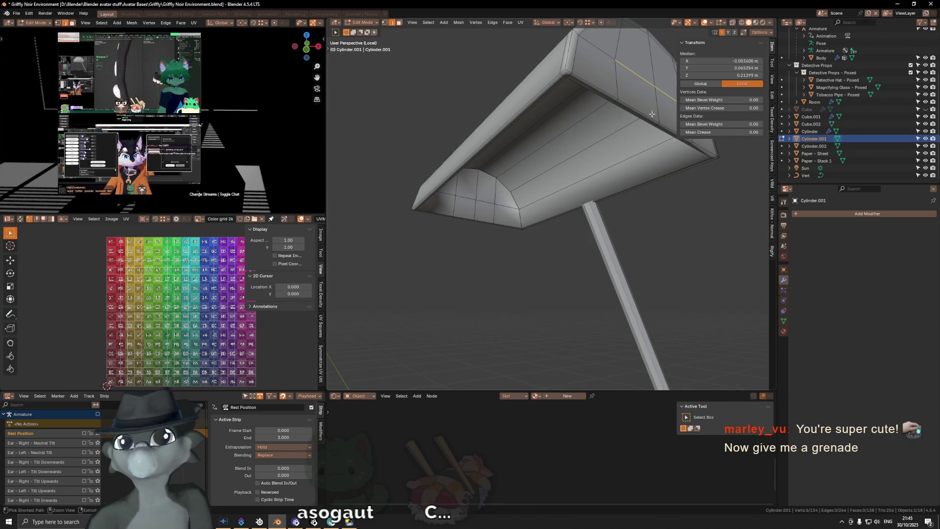
{"action": "left_click", "coordinate": [664, 82]}
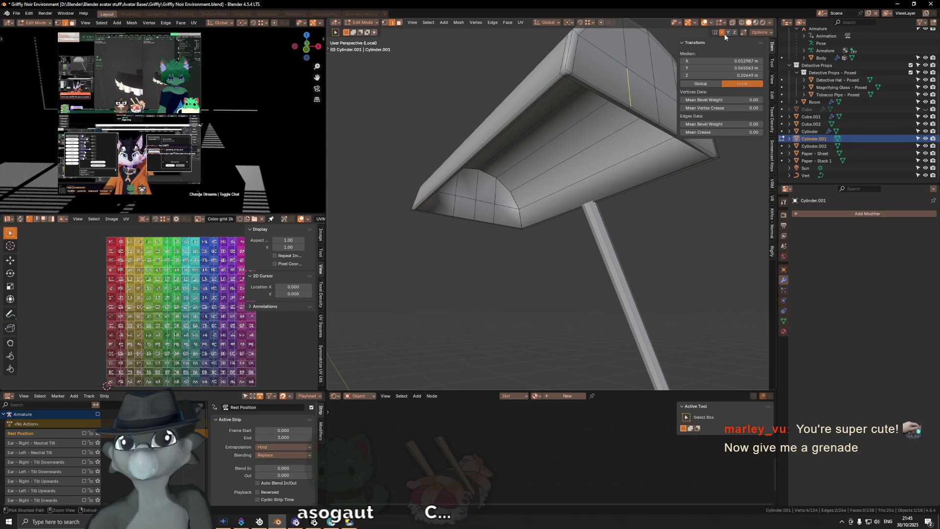
{"action": "key", "text": "g"}
{"action": "key", "text": "x"}
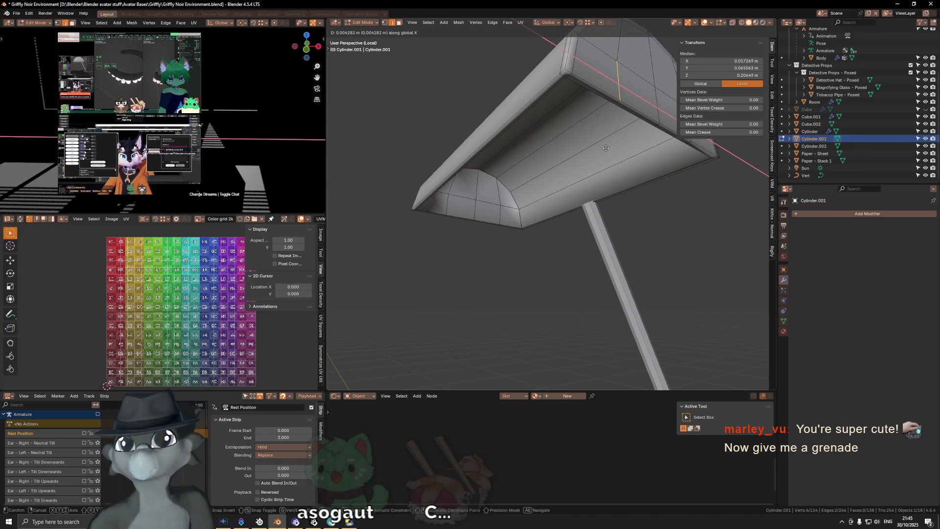
{"action": "left_click", "coordinate": [606, 149]}
{"action": "middle_click_drag", "start_coordinate": [606, 149], "coordinate": [592, 173]}
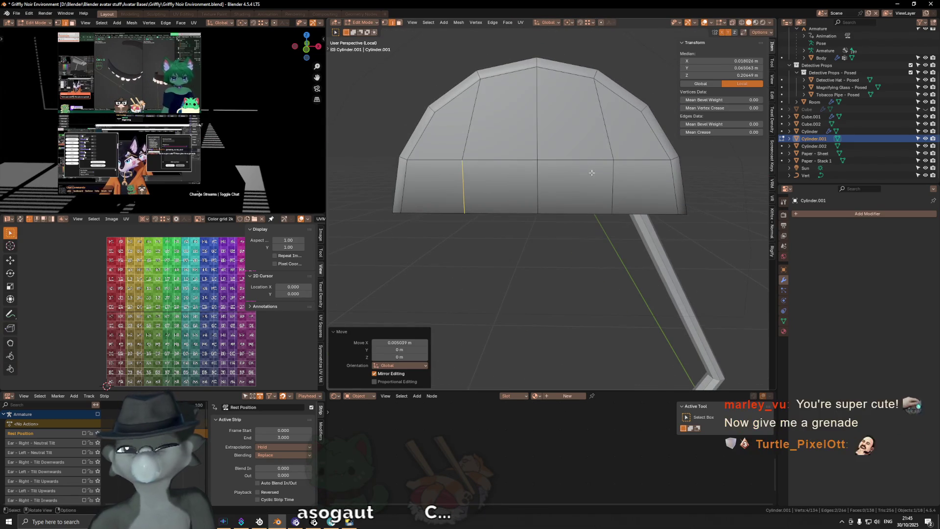
{"action": "middle_click_drag", "start_coordinate": [585, 167], "coordinate": [567, 179]}
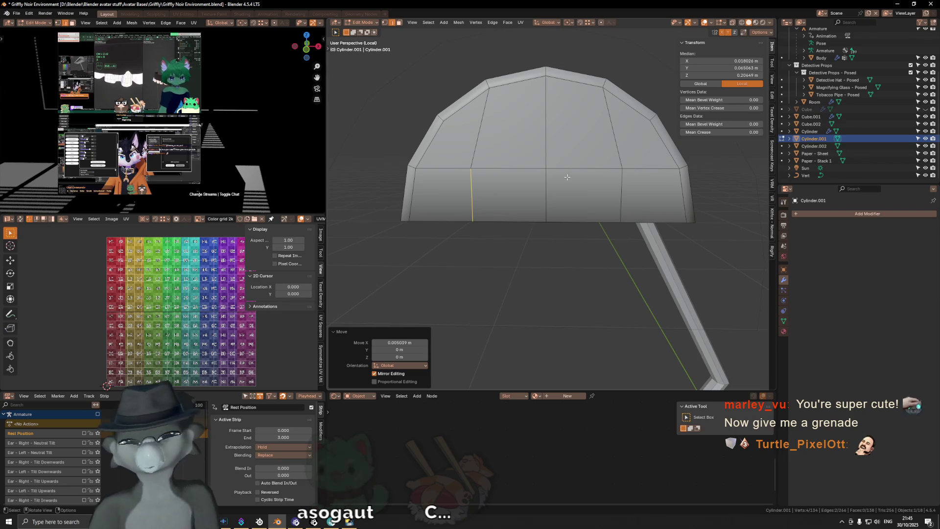
From the back view, shift one more cut line about 0.0014 m along X and switch to vertex select.
{"action": "key", "text": "KP_3"}
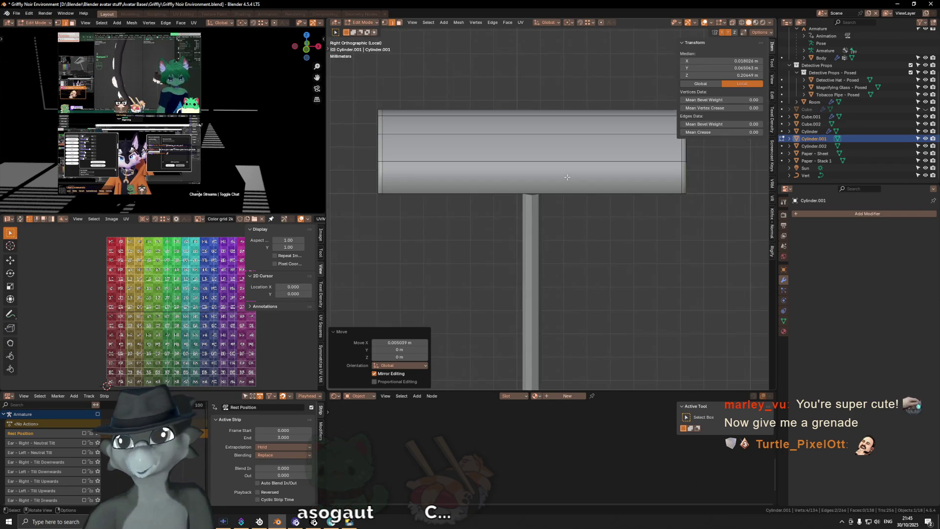
{"action": "key", "text": "ctrl+KP_1"}
{"action": "scroll", "coordinate": [567, 199], "scroll_direction": "up", "scroll_amount": 1}
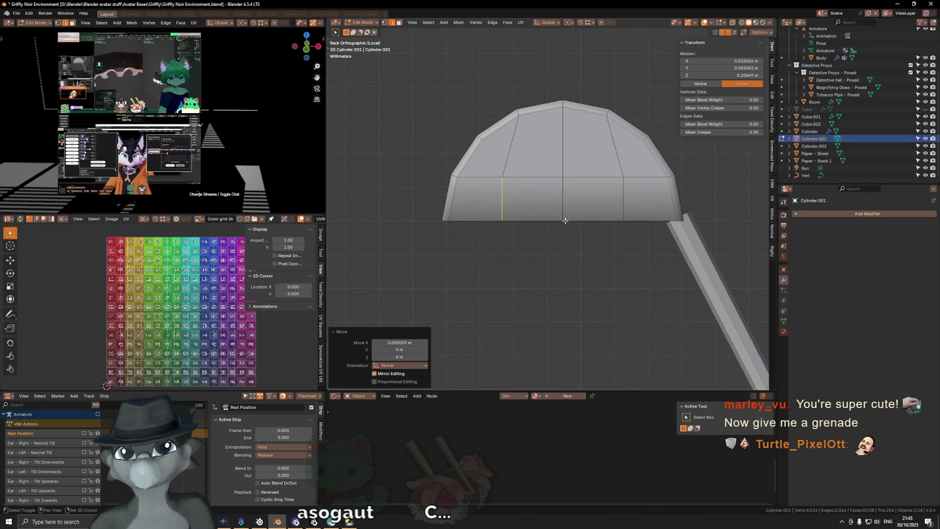
{"action": "middle_click_drag", "start_coordinate": [566, 222], "coordinate": [547, 231], "text": "shift"}
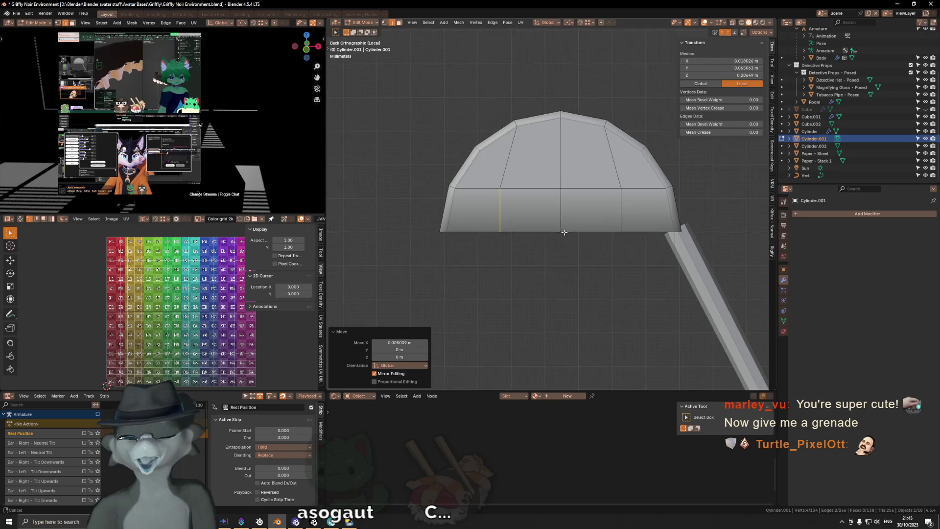
{"action": "key", "text": "g"}
{"action": "key", "text": "x"}
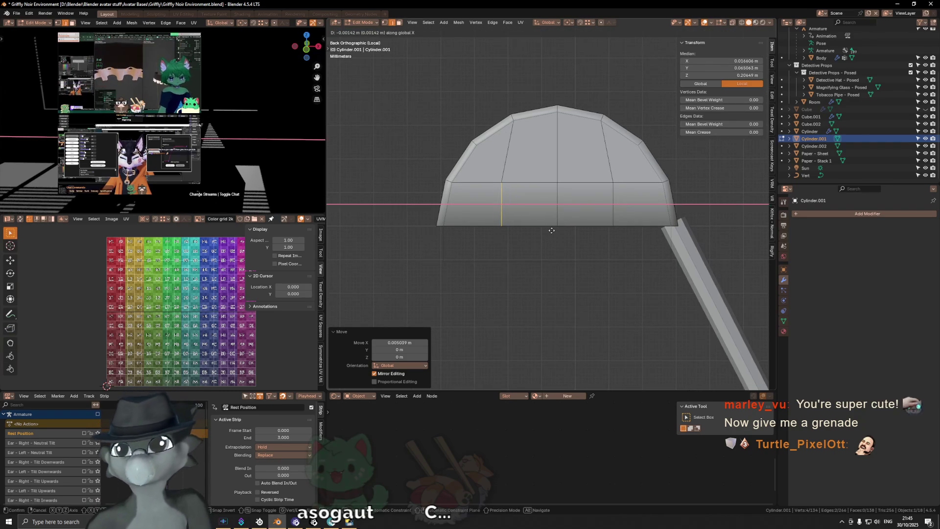
{"action": "left_click", "coordinate": [551, 230]}
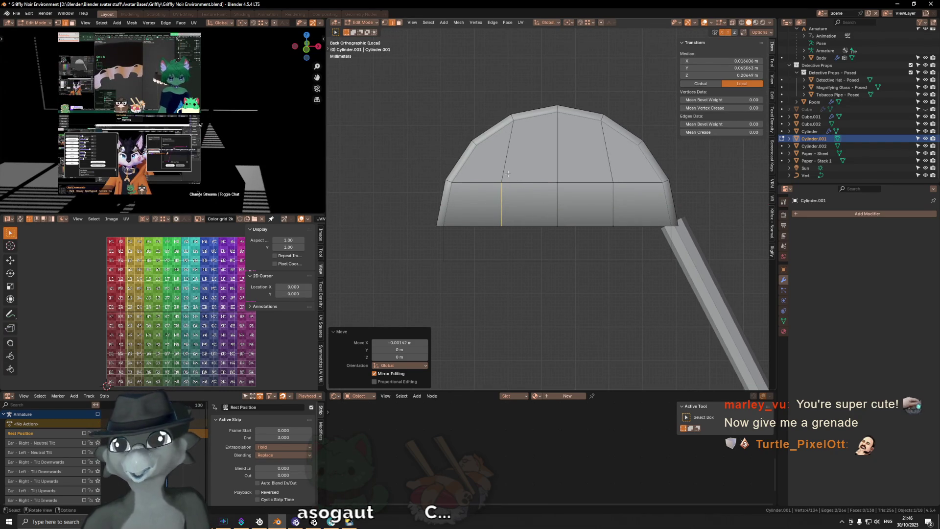
{"action": "key", "text": "1"}
Raise one dome vertex along Z and slide a neighbouring vertex along its edge.
{"action": "left_click", "coordinate": [556, 181]}
{"action": "key", "text": "c"}
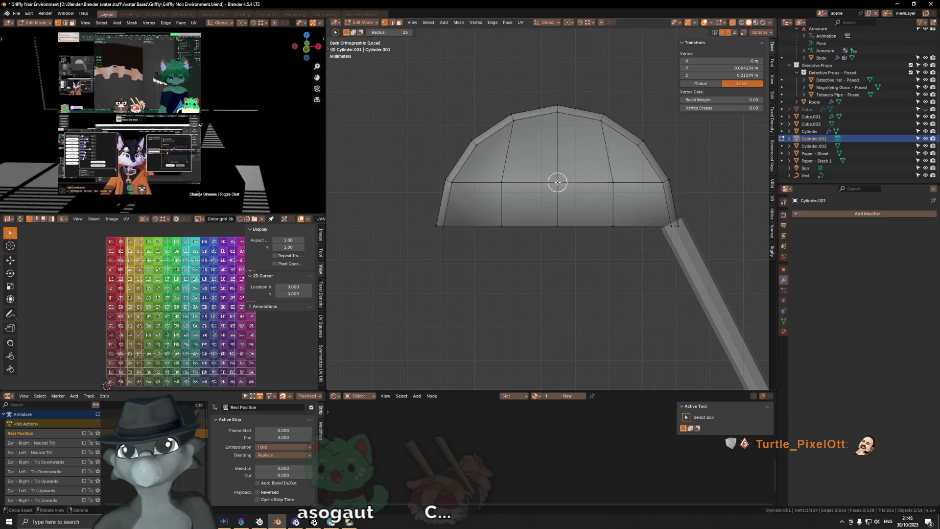
{"action": "key", "text": "g"}
{"action": "key", "text": "z"}
{"action": "left_click", "coordinate": [603, 182]}
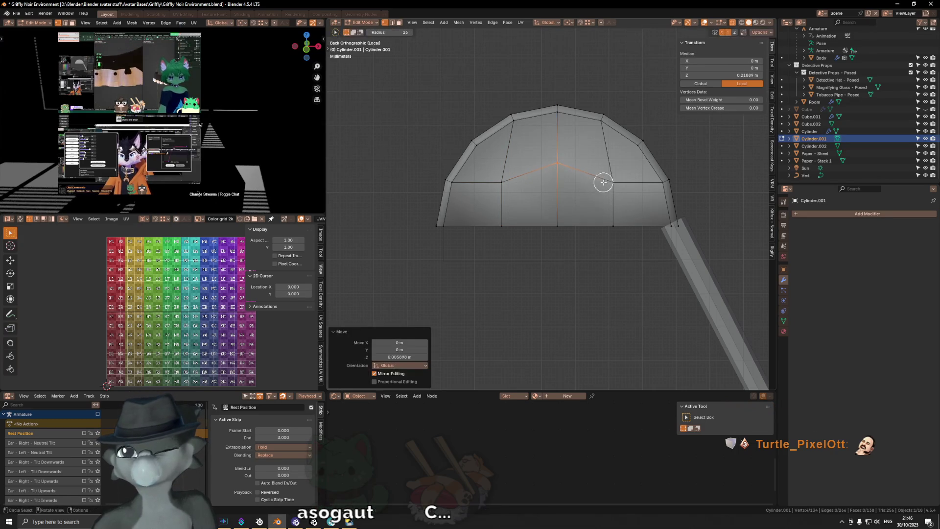
{"action": "left_click", "coordinate": [504, 180]}
{"action": "key", "text": "Escape"}
{"action": "key", "text": "shift+v"}
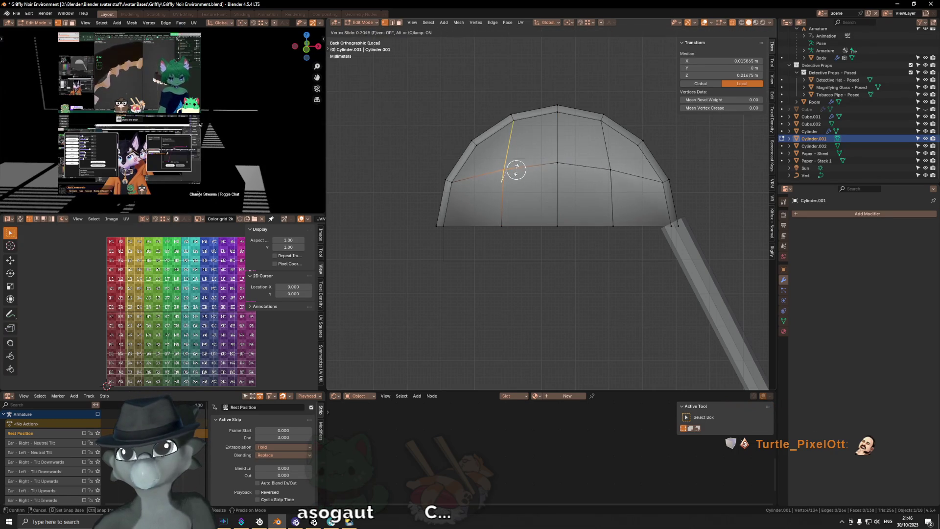
{"action": "left_click", "coordinate": [516, 168]}
{"action": "middle_click_drag", "start_coordinate": [516, 167], "coordinate": [515, 169]}
{"action": "scroll", "coordinate": [514, 168], "scroll_direction": "up", "scroll_amount": 3}
{"action": "key", "text": "c"}
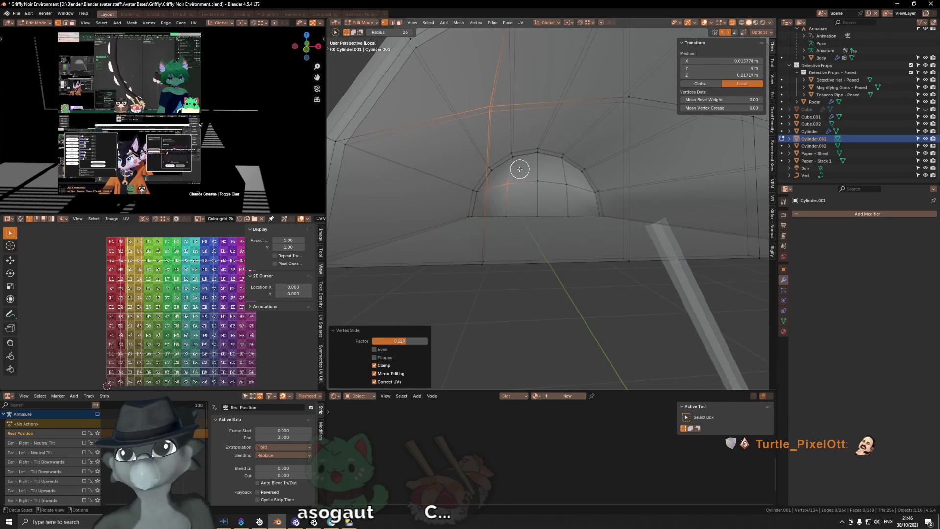
Nudge the dome's top-centre vertex in back view and switch to object mode.
{"action": "key", "text": "ctrl+KP_1"}
{"action": "left_click", "coordinate": [553, 161]}
{"action": "key", "text": "g"}
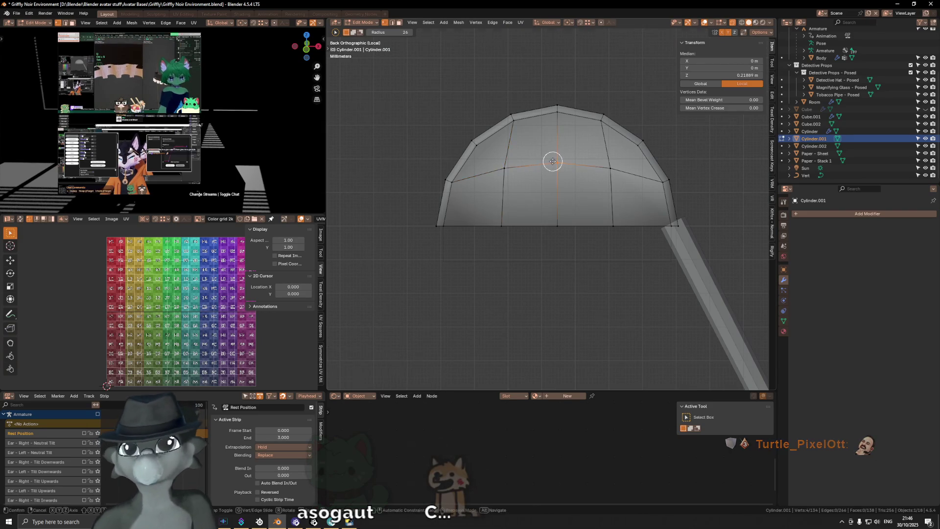
{"action": "left_click", "coordinate": [549, 163]}
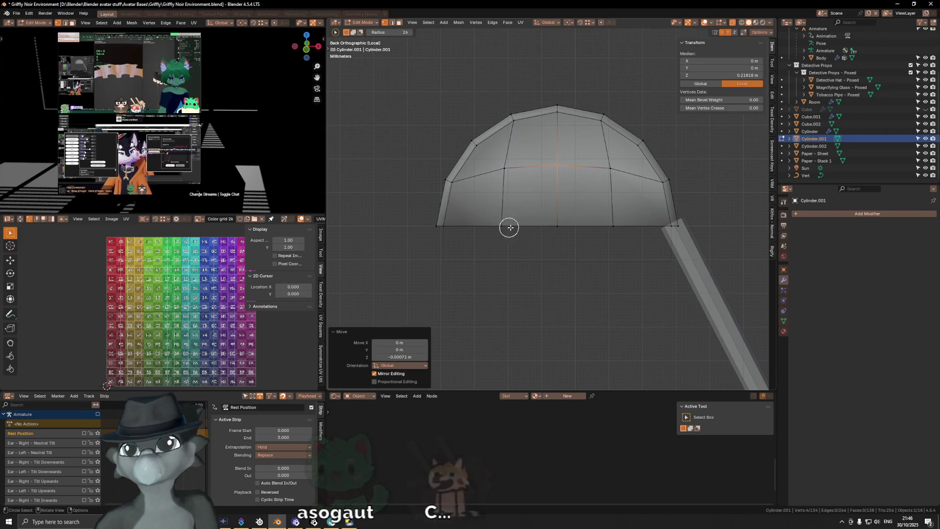
{"action": "middle_click_drag", "start_coordinate": [503, 225], "coordinate": [575, 218]}
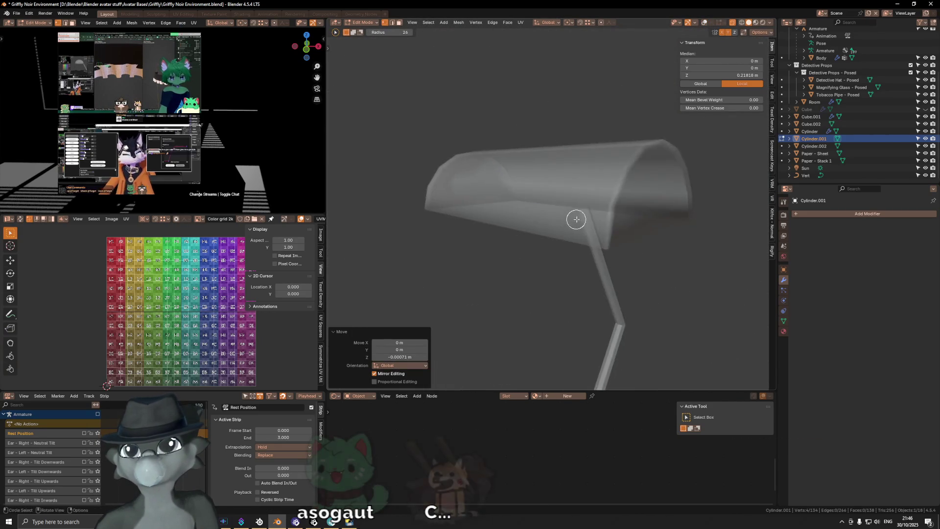
{"action": "middle_click_drag", "start_coordinate": [575, 218], "coordinate": [605, 196]}
{"action": "key", "text": "ctrl+Tab"}
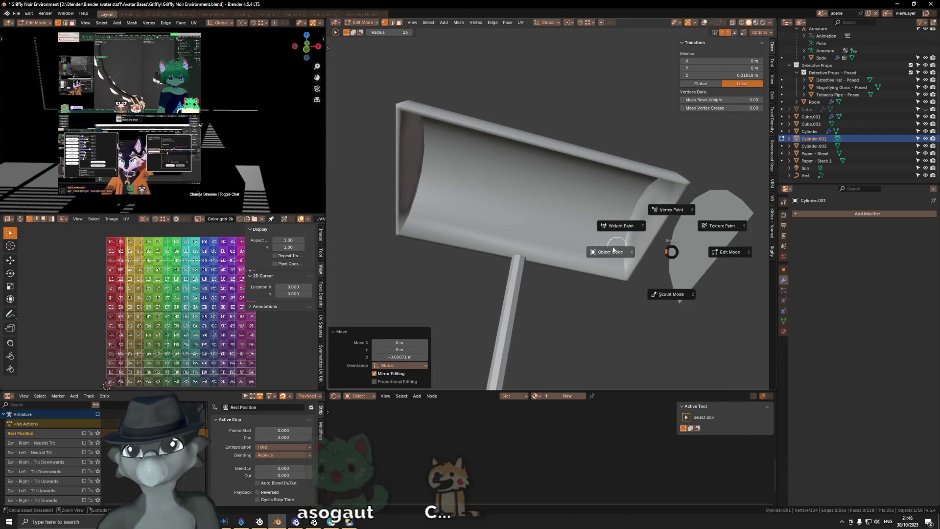
{"action": "left_click", "coordinate": [637, 251]}
{"action": "mouse_move", "coordinate": [585, 239]}
{"action": "middle_mouse_down"}
{"action": "mouse_move", "coordinate": [610, 235]}
{"action": "mouse_move", "coordinate": [638, 260]}
{"action": "middle_mouse_up"}
{"action": "scroll", "coordinate": [561, 232], "scroll_direction": "up", "scroll_amount": 5}
Merge the shade's vertices by distance (14 removed, 120 left) and return to object mode.
{"action": "key", "text": "Tab"}
{"action": "key", "text": "c"}
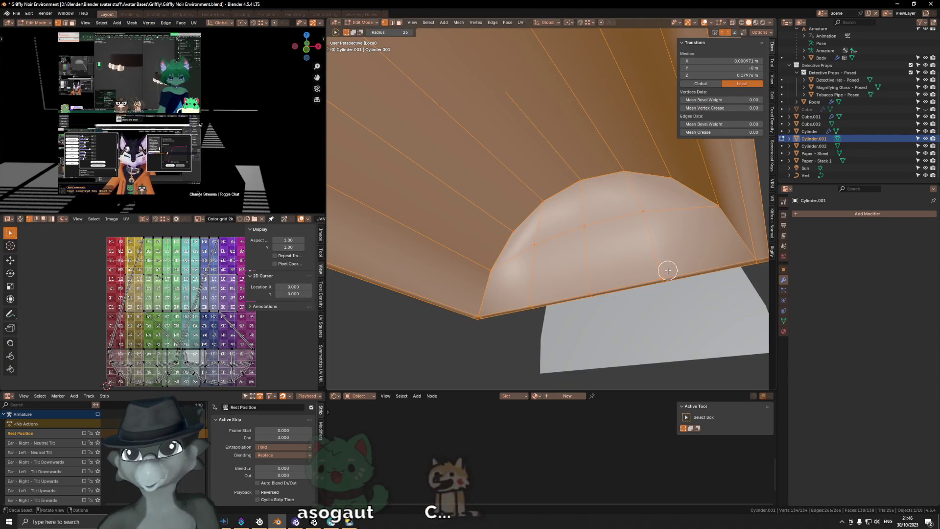
{"action": "key", "text": "m"}
{"action": "left_click", "coordinate": [667, 288]}
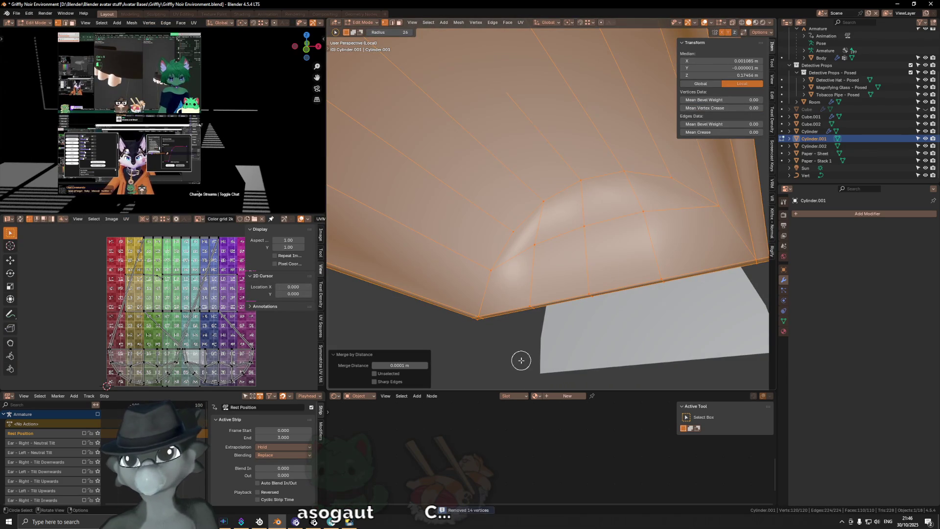
{"action": "middle_click_drag", "start_coordinate": [555, 289], "coordinate": [555, 292]}
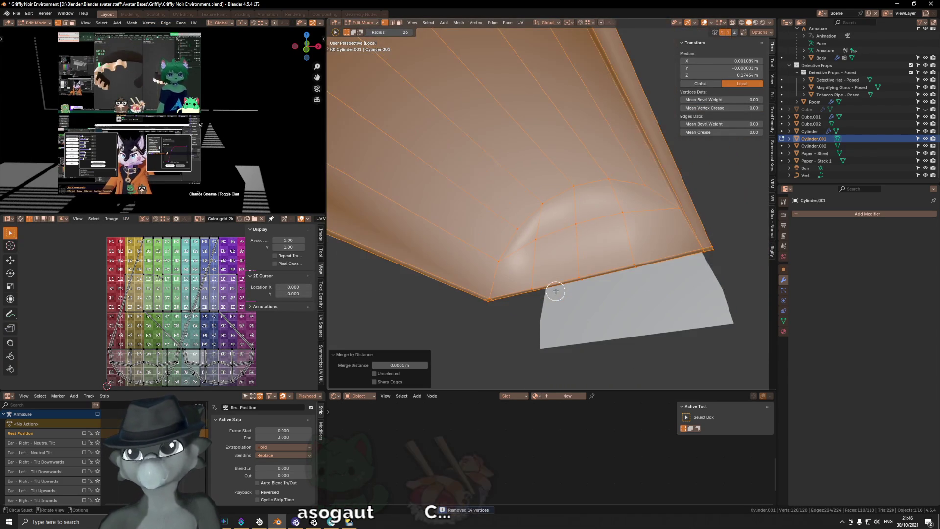
{"action": "key", "text": "Tab"}
{"action": "middle_click_drag", "start_coordinate": [625, 298], "coordinate": [444, 292]}
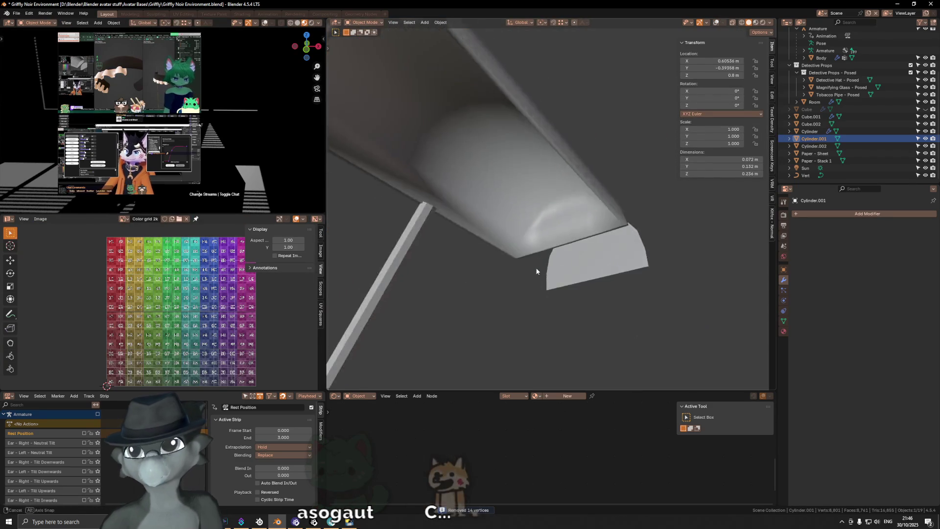
Add a WeightedNormal modifier to the lamp shade.
{"action": "mouse_move", "coordinate": [537, 258]}
{"action": "middle_mouse_down"}
{"action": "mouse_move", "coordinate": [521, 266]}
{"action": "mouse_move", "coordinate": [530, 206]}
{"action": "mouse_move", "coordinate": [551, 200]}
{"action": "mouse_move", "coordinate": [674, 244]}
{"action": "middle_mouse_up"}
{"action": "scroll", "coordinate": [566, 260], "scroll_direction": "up", "scroll_amount": 3}
{"action": "left_click", "coordinate": [810, 210]}
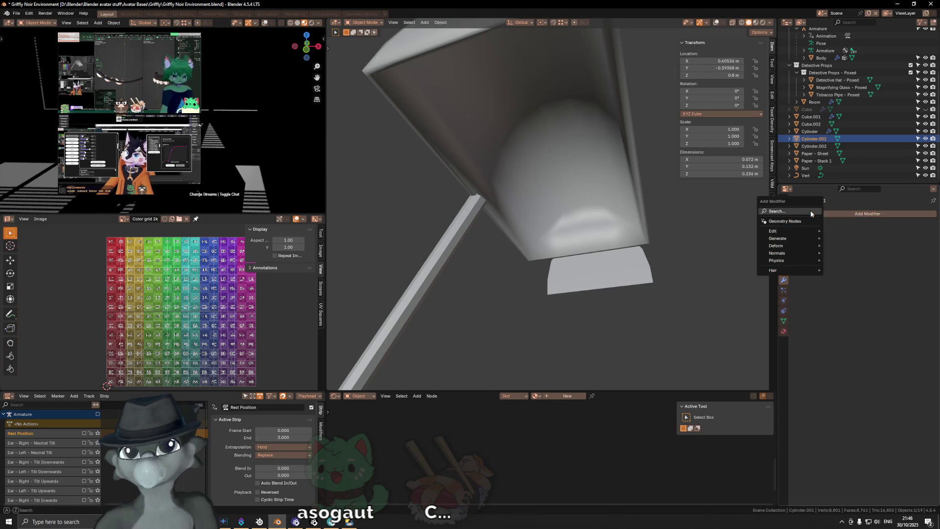
{"action": "key", "text": "space"}
{"action": "left_click", "coordinate": [811, 242]}
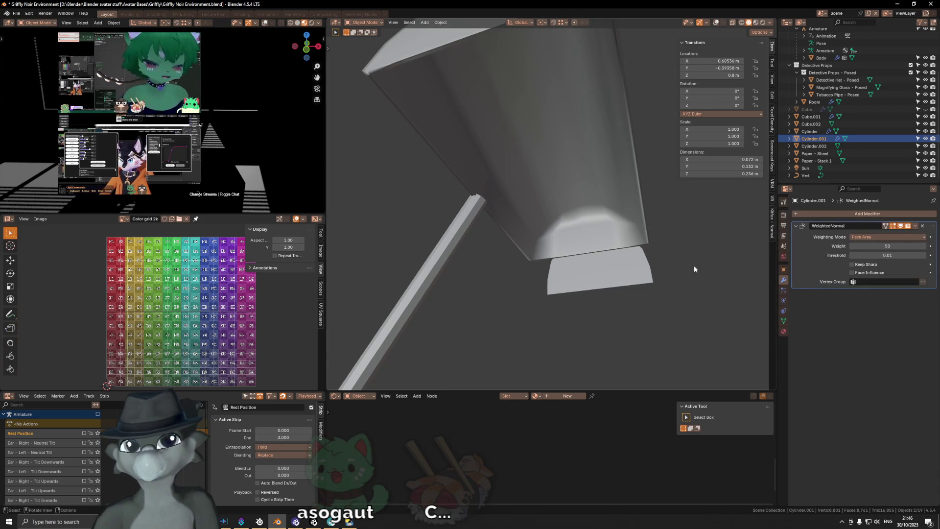
{"action": "middle_click_drag", "start_coordinate": [653, 244], "coordinate": [628, 249]}
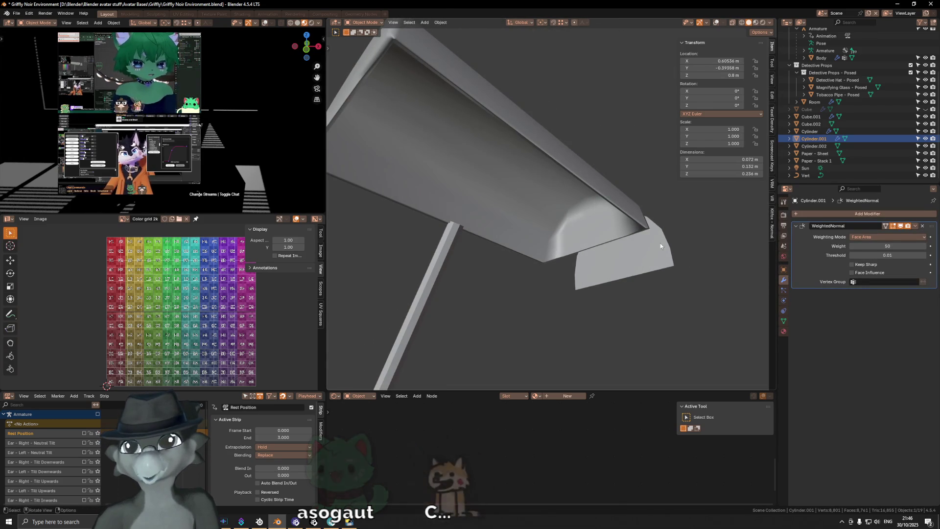
{"action": "left_click_drag", "start_coordinate": [887, 247], "coordinate": [918, 246]}
Set its Weighting Mode to Face Area & Angle and isolate the shade in local view.
{"action": "left_click", "coordinate": [887, 236]}
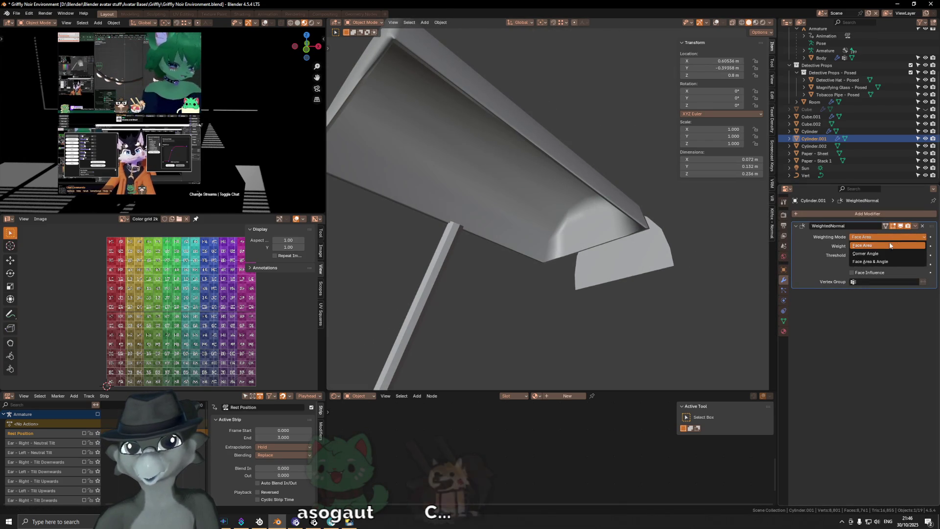
{"action": "left_click", "coordinate": [877, 256]}
{"action": "mouse_move", "coordinate": [565, 241]}
{"action": "middle_mouse_down"}
{"action": "mouse_move", "coordinate": [576, 223]}
{"action": "mouse_move", "coordinate": [607, 247]}
{"action": "middle_mouse_up"}
{"action": "key", "text": "shift+alt+z"}
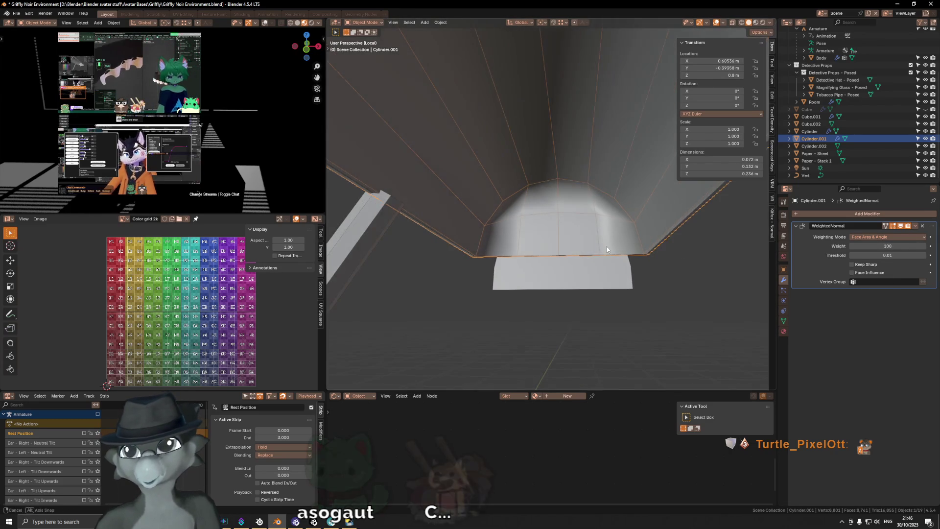
Circle-select the faces of the shade's rounded end cap and try an inset, cancelling it.
{"action": "middle_click_drag", "start_coordinate": [541, 239], "coordinate": [544, 228]}
{"action": "key", "text": "Tab"}
{"action": "key", "text": "c"}
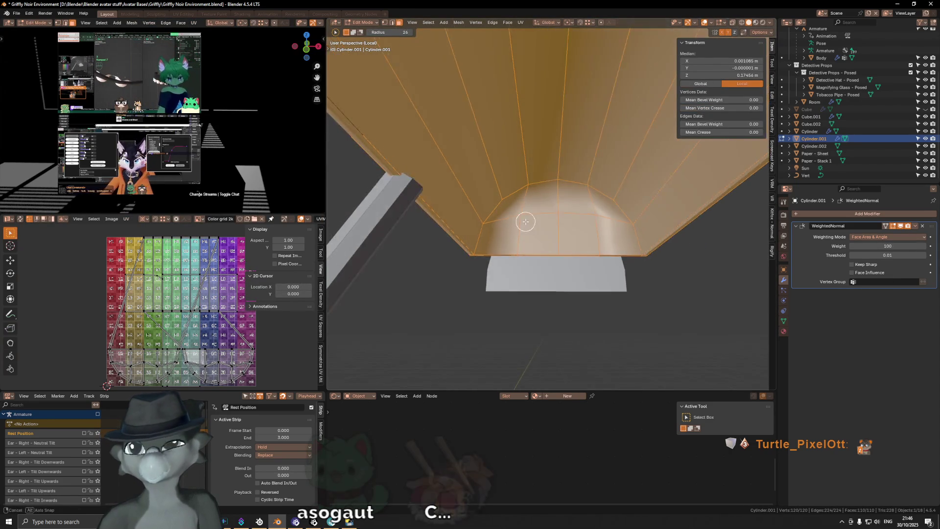
{"action": "middle_click_drag", "start_coordinate": [522, 209], "coordinate": [525, 210]}
{"action": "left_click", "coordinate": [514, 210]}
{"action": "key", "text": "c"}
{"action": "mouse_move", "coordinate": [514, 237]}
{"action": "left_mouse_down"}
{"action": "mouse_move", "coordinate": [588, 228]}
{"action": "mouse_move", "coordinate": [608, 242]}
{"action": "left_mouse_up"}
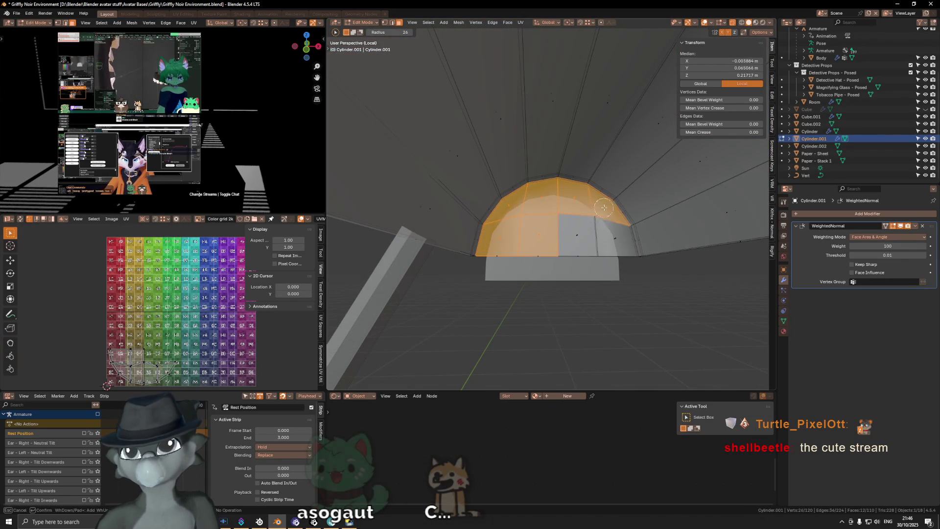
{"action": "middle_click_drag", "start_coordinate": [608, 242], "coordinate": [606, 236]}
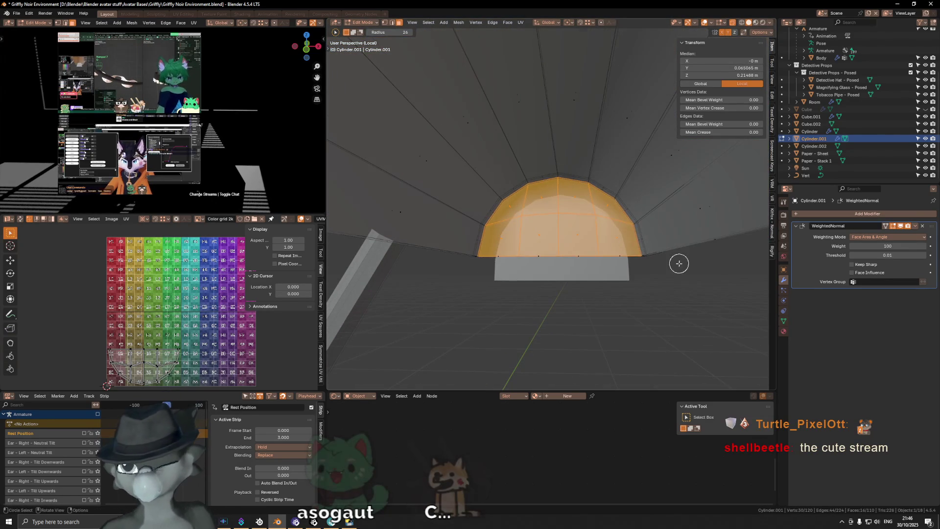
{"action": "key", "text": "i"}
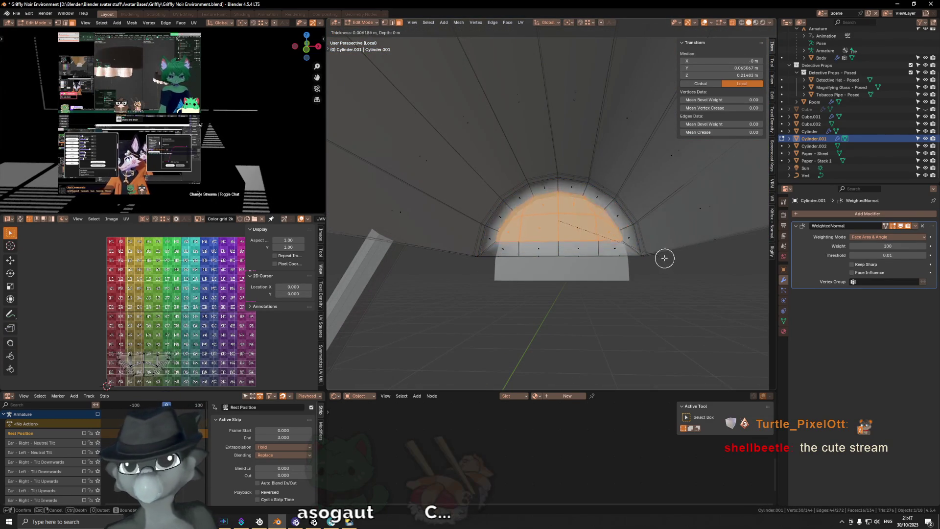
{"action": "key", "text": "Escape"}
Inset the selected end-cap faces and confirm the thin inset.
{"action": "middle_click_drag", "start_coordinate": [580, 258], "coordinate": [497, 262]}
{"action": "key", "text": "c"}
{"action": "key", "text": "Escape"}
{"action": "key", "text": "i"}
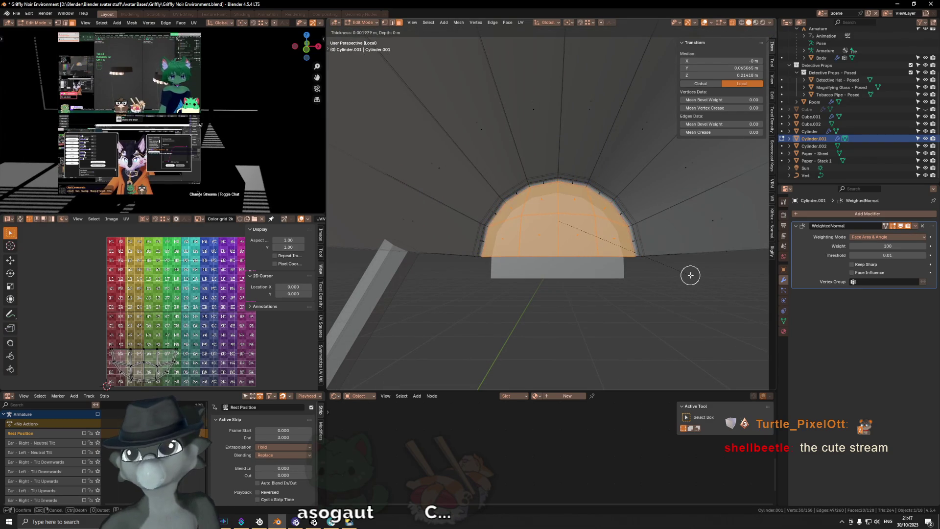
{"action": "left_click", "coordinate": [690, 276]}
{"action": "mouse_move", "coordinate": [690, 275]}
{"action": "middle_mouse_down"}
{"action": "mouse_move", "coordinate": [607, 214]}
{"action": "mouse_move", "coordinate": [708, 195]}
{"action": "mouse_move", "coordinate": [661, 203]}
{"action": "middle_mouse_up"}
{"action": "key", "text": "c"}
{"action": "left_click", "coordinate": [679, 199]}
{"action": "right_click", "coordinate": [678, 201]}
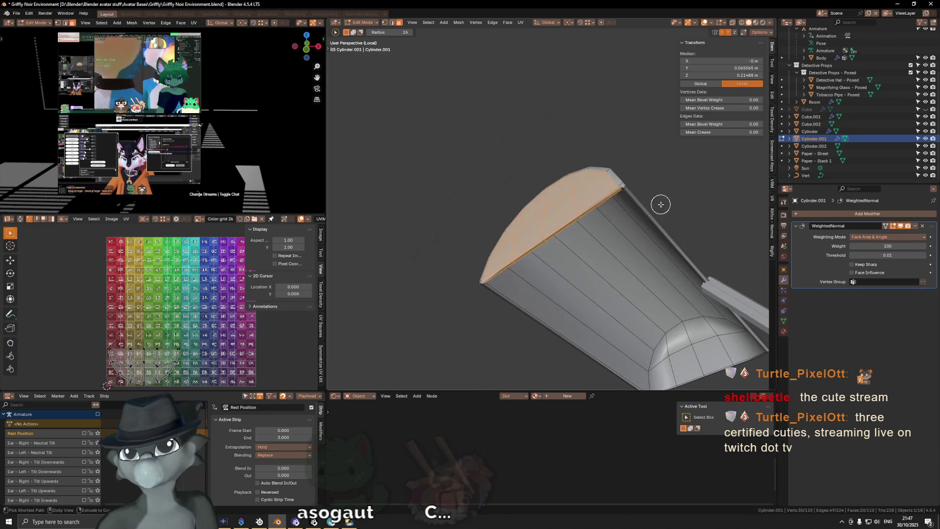
Undo the inset so the end cap returns to its original faces.
{"action": "key", "text": "ctrl+z"}
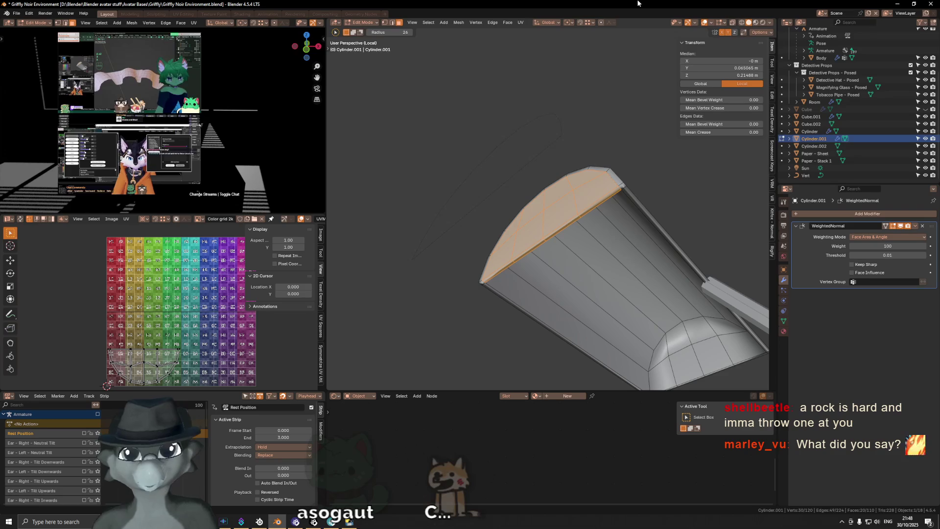
Select edges along the end cap's rim using shortest-path picking.
{"action": "key", "text": "c"}
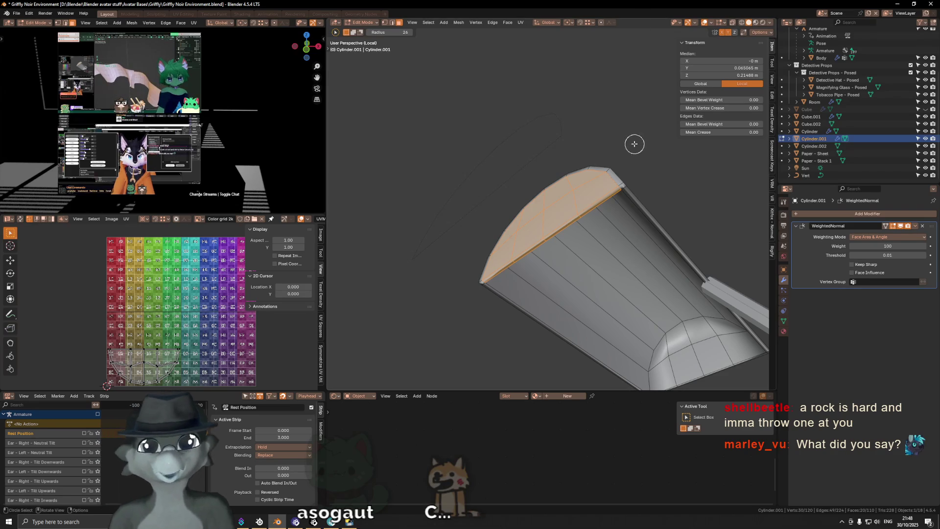
{"action": "mouse_move", "coordinate": [608, 273]}
{"action": "middle_mouse_down"}
{"action": "mouse_move", "coordinate": [625, 193]}
{"action": "mouse_move", "coordinate": [608, 170]}
{"action": "mouse_move", "coordinate": [607, 244]}
{"action": "mouse_move", "coordinate": [594, 250]}
{"action": "mouse_move", "coordinate": [518, 246]}
{"action": "mouse_move", "coordinate": [575, 235]}
{"action": "mouse_move", "coordinate": [479, 234]}
{"action": "middle_mouse_up"}
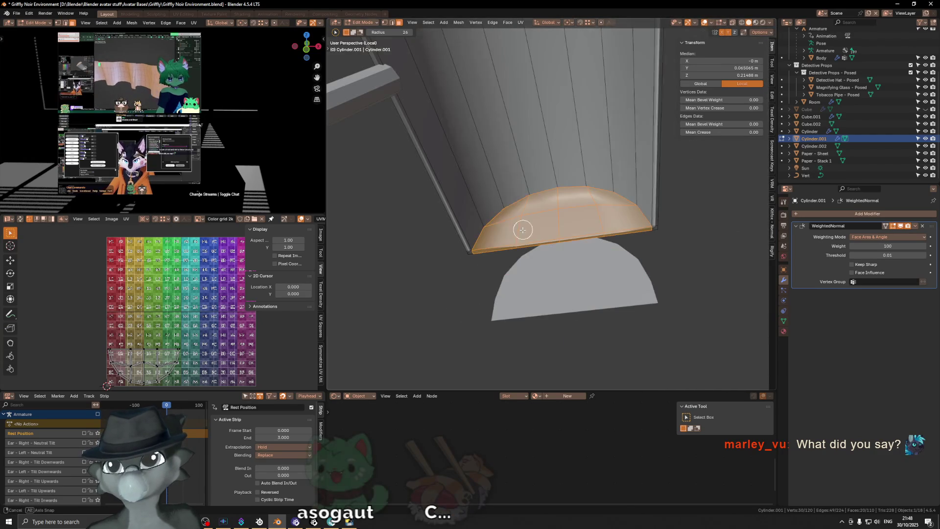
{"action": "left_click", "coordinate": [479, 234]}
{"action": "left_click", "coordinate": [635, 211], "text": "ctrl"}
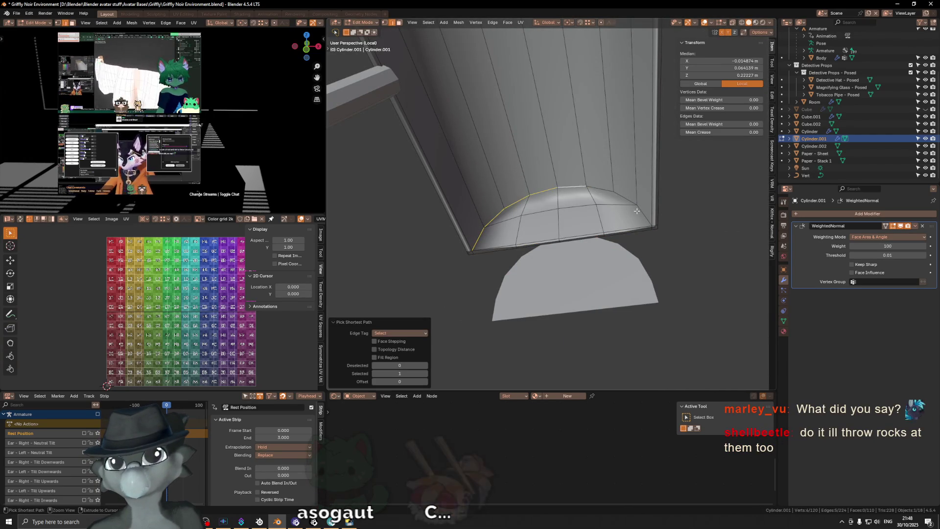
{"action": "middle_click_drag", "start_coordinate": [584, 231], "coordinate": [522, 206]}
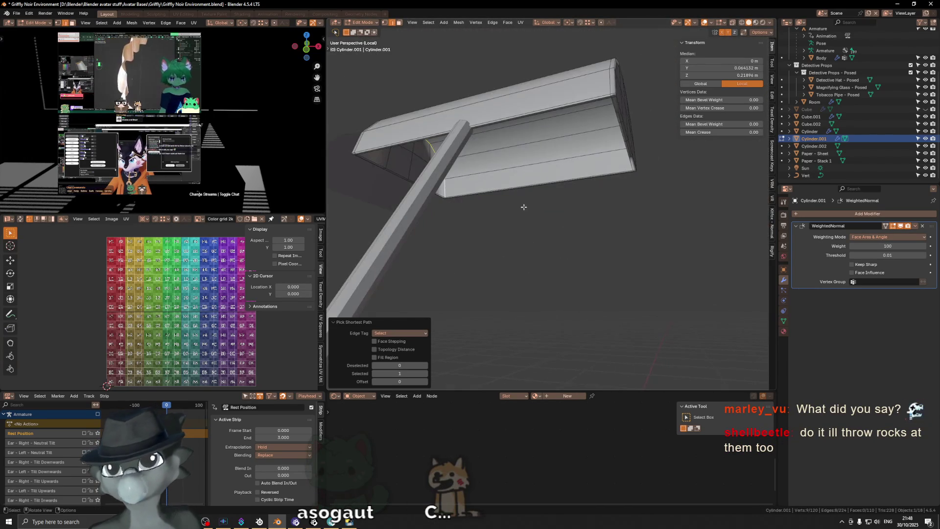
Mirror the rim selection across the Y axis with Extend so both sides are selected.
{"action": "key", "text": "F3"}
{"action": "type", "text": "mirr"}
{"action": "key", "text": "Escape"}
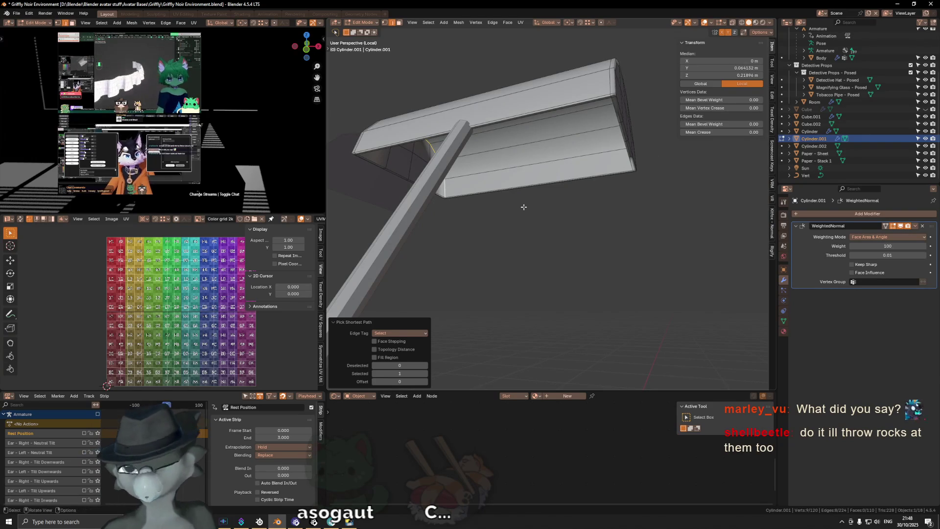
{"action": "key", "text": "ctrl+m"}
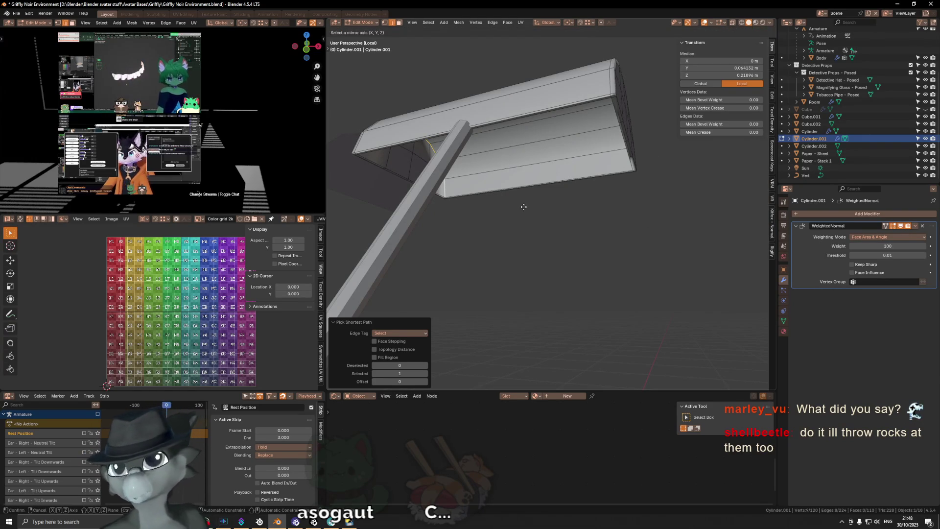
{"action": "key", "text": "Escape"}
{"action": "scroll", "coordinate": [524, 206], "scroll_direction": "up", "scroll_amount": 3}
{"action": "middle_click_drag", "start_coordinate": [523, 206], "coordinate": [526, 190]}
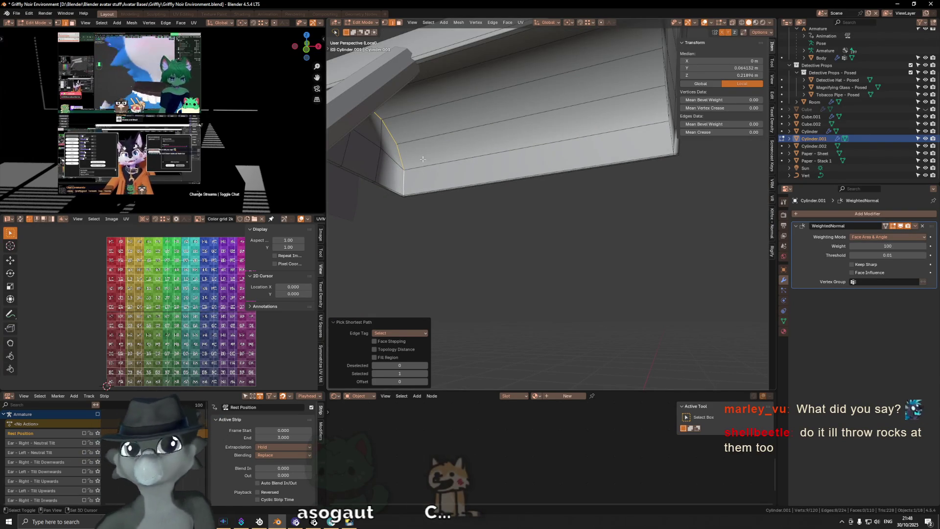
{"action": "middle_click_drag", "start_coordinate": [489, 152], "coordinate": [462, 136]}
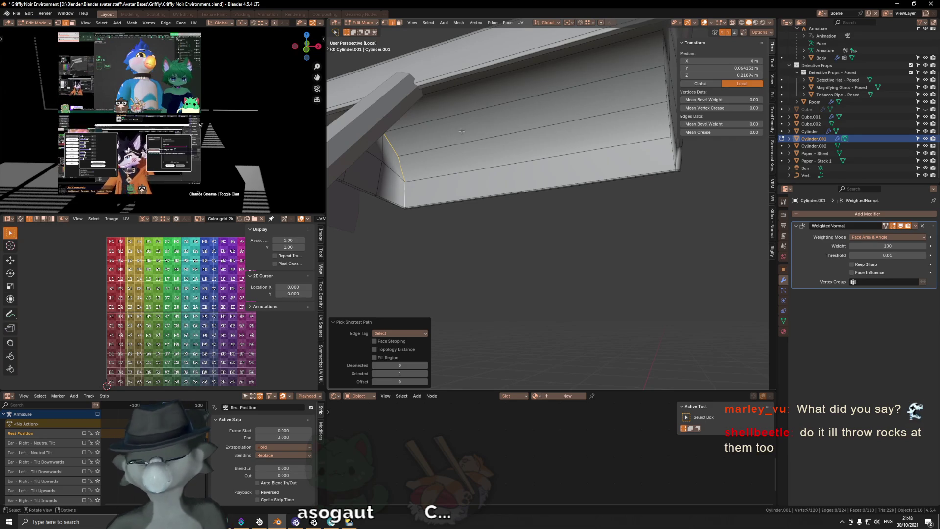
{"action": "key", "text": "F3"}
{"action": "type", "text": "mirror s"}
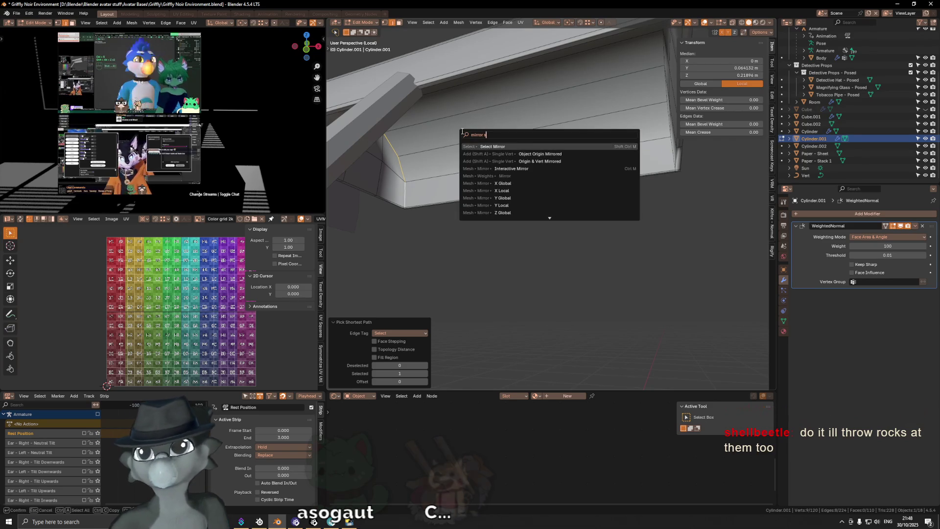
{"action": "type", "text": "ele"}
{"action": "key", "text": "Return"}
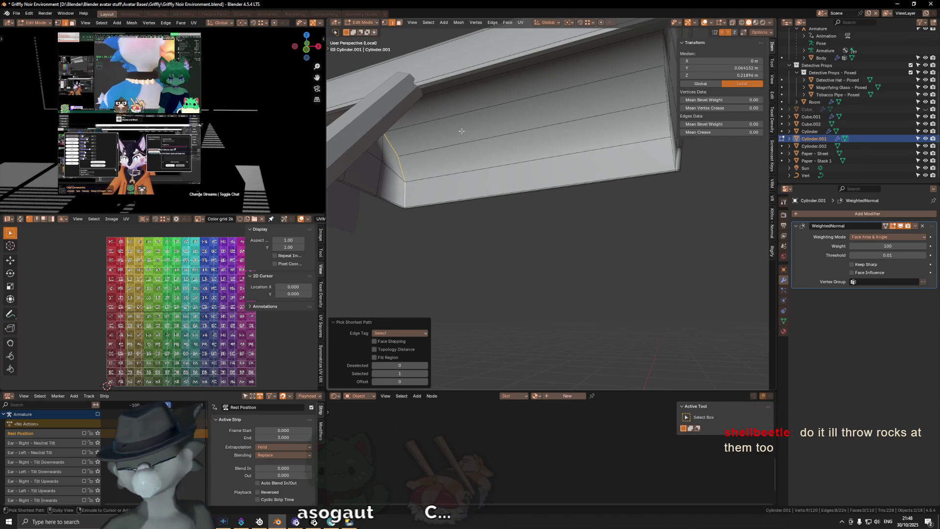
{"action": "left_click", "coordinate": [374, 382]}
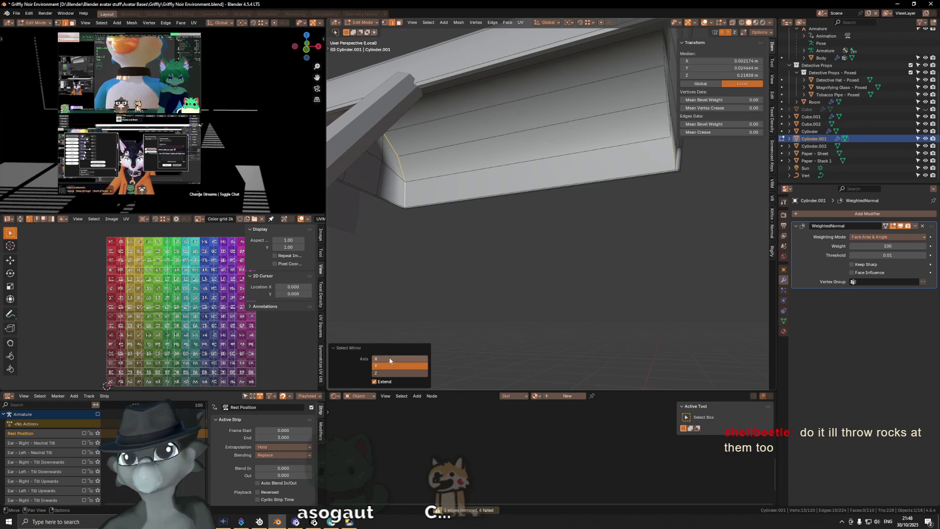
{"action": "left_click", "coordinate": [390, 359]}
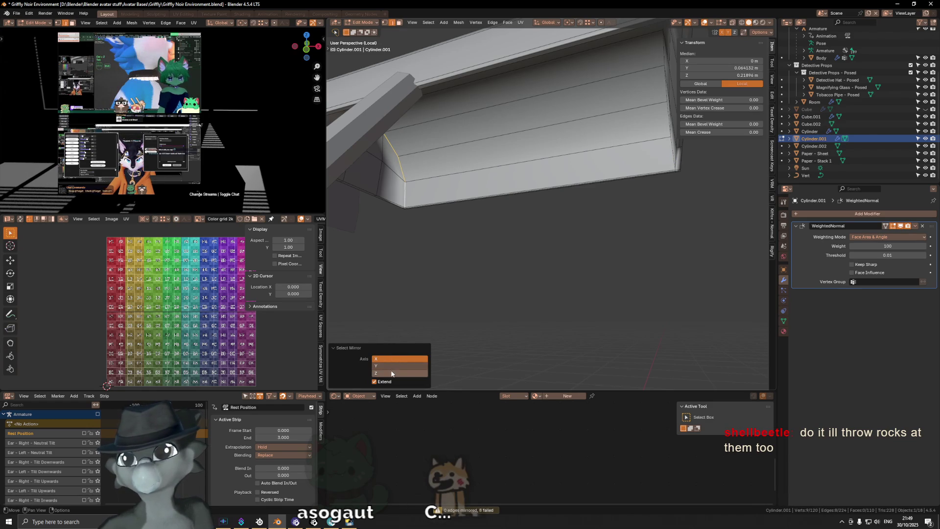
{"action": "left_click", "coordinate": [391, 365]}
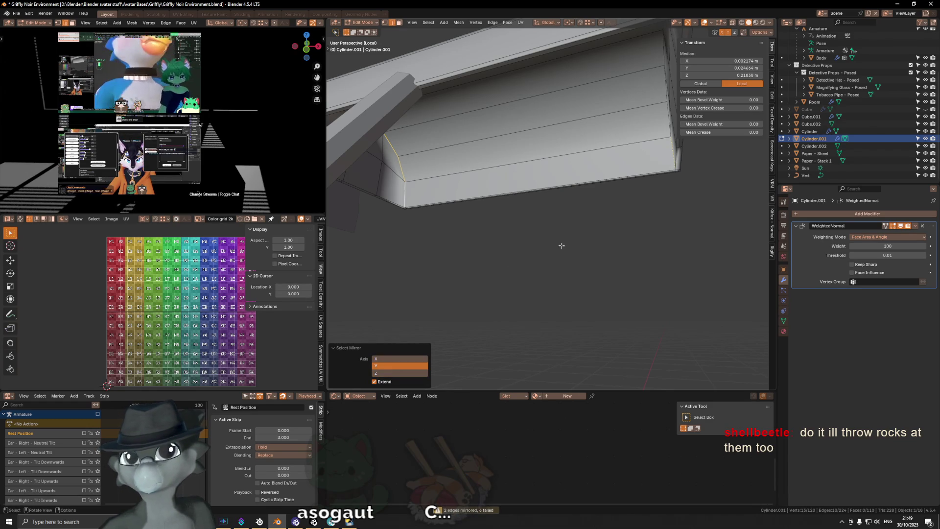
Extend the selection under the shade to complete the rim path over the dome's top.
{"action": "middle_click_drag", "start_coordinate": [621, 221], "coordinate": [584, 197]}
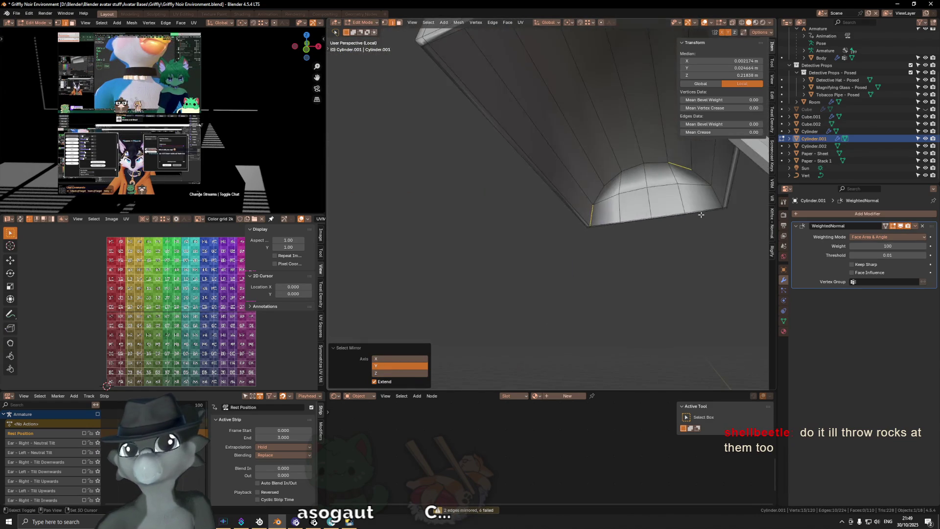
{"action": "left_click", "coordinate": [585, 198]}
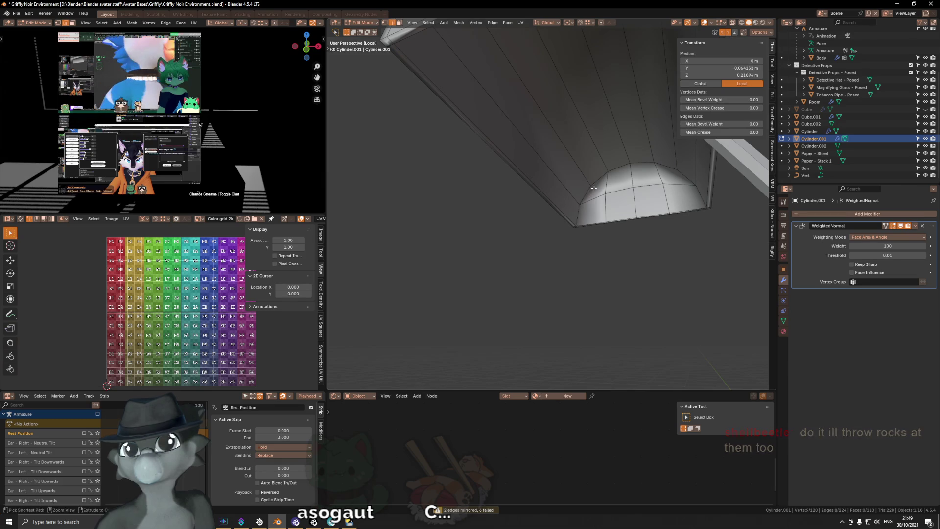
{"action": "left_click", "coordinate": [579, 207], "text": "ctrl"}
{"action": "left_click", "coordinate": [662, 165], "text": "ctrl"}
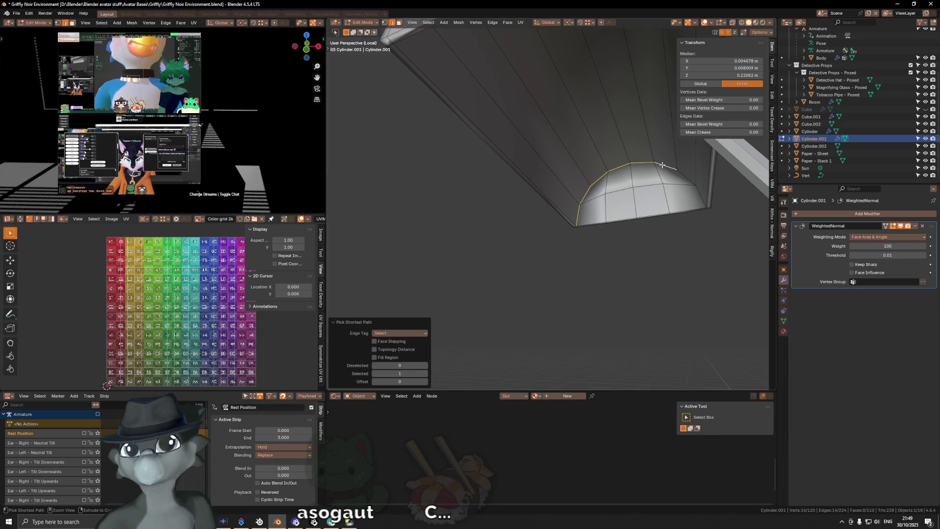
Mark the selected rim edges sharp and enable Keep Sharp on the weighted normals.
{"action": "key", "text": "ctrl+e"}
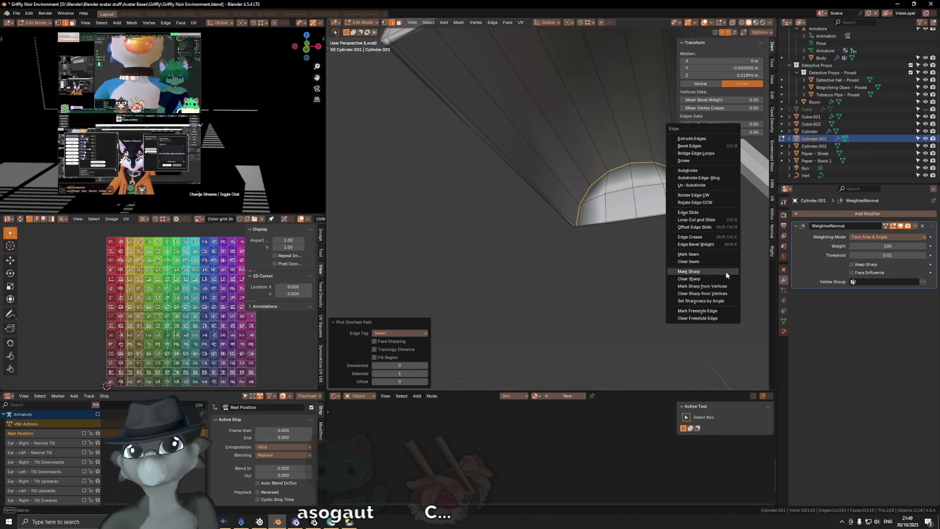
{"action": "left_click", "coordinate": [725, 271]}
{"action": "middle_click_drag", "start_coordinate": [705, 262], "coordinate": [682, 262]}
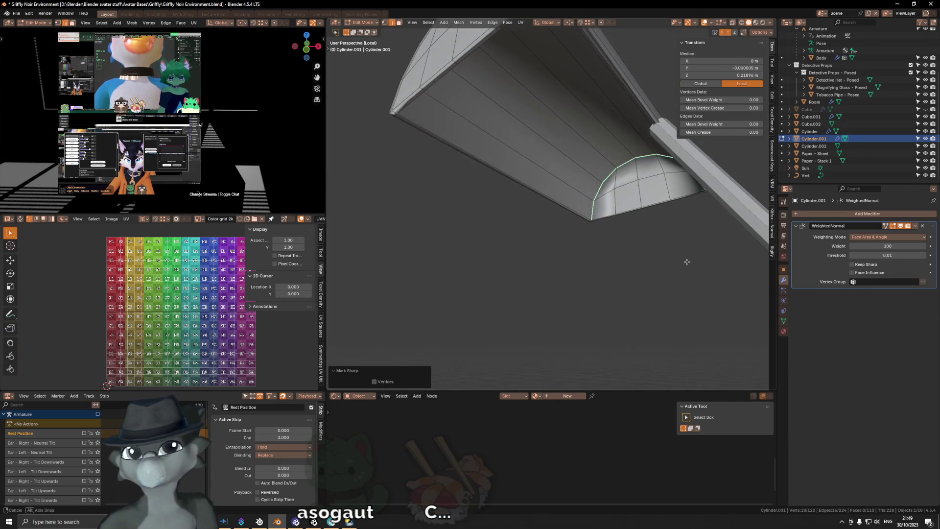
{"action": "left_click", "coordinate": [874, 267]}
{"action": "mouse_move", "coordinate": [661, 213]}
{"action": "middle_mouse_down"}
{"action": "mouse_move", "coordinate": [642, 197]}
{"action": "mouse_move", "coordinate": [622, 215]}
{"action": "middle_mouse_up"}
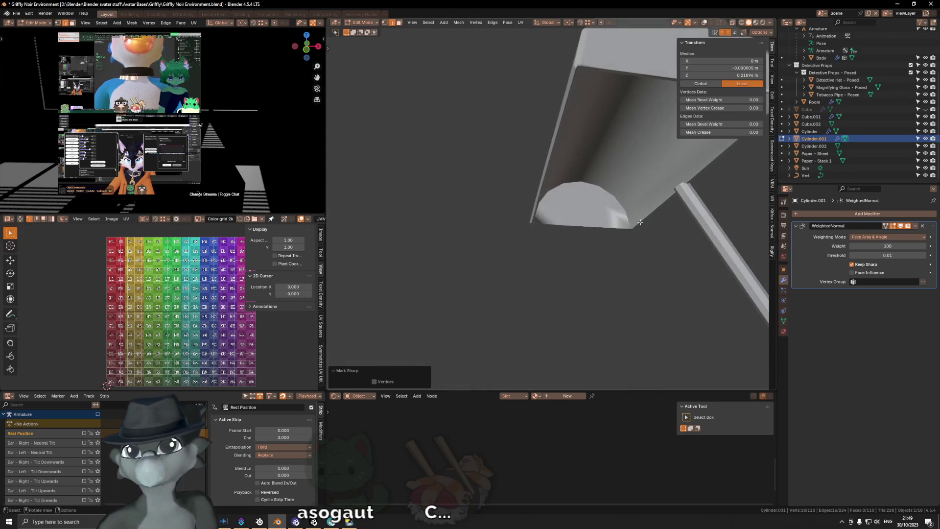
{"action": "mouse_move", "coordinate": [622, 215]}
{"action": "middle_mouse_down"}
{"action": "mouse_move", "coordinate": [608, 181]}
{"action": "mouse_move", "coordinate": [654, 255]}
{"action": "middle_mouse_up"}
Select the other rim edge loop and remove the WeightedNormal modifier.
{"action": "left_click", "coordinate": [654, 255], "text": "alt"}
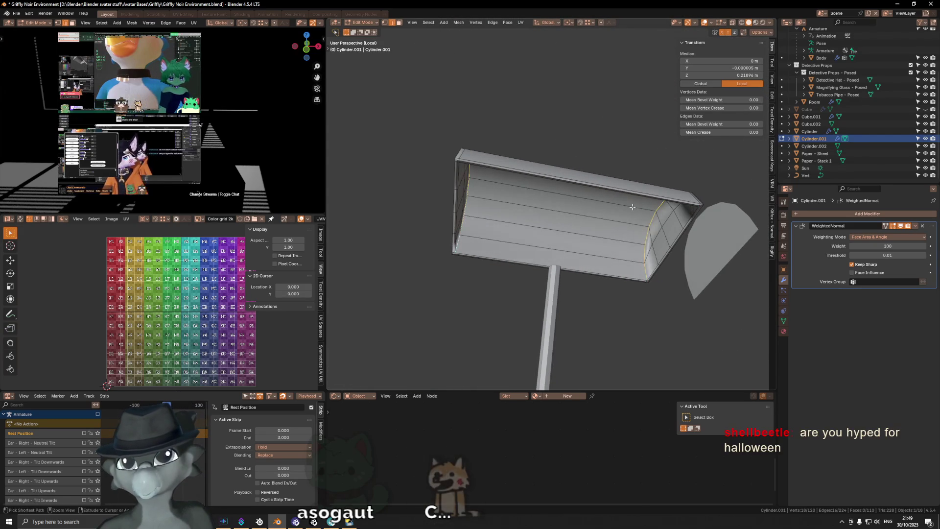
{"action": "scroll", "coordinate": [654, 255], "scroll_direction": "up", "scroll_amount": 3}
{"action": "scroll", "coordinate": [640, 267], "scroll_direction": "up", "scroll_amount": 3}
{"action": "mouse_move", "coordinate": [639, 266]}
{"action": "middle_mouse_down"}
{"action": "mouse_move", "coordinate": [491, 272]}
{"action": "mouse_move", "coordinate": [528, 252]}
{"action": "middle_mouse_up"}
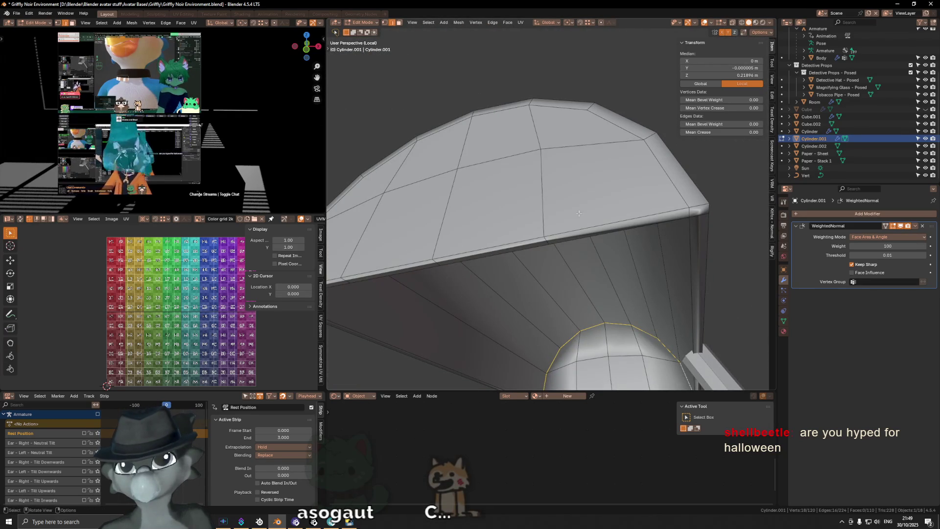
{"action": "mouse_move", "coordinate": [579, 214]}
{"action": "middle_mouse_down"}
{"action": "mouse_move", "coordinate": [681, 189]}
{"action": "mouse_move", "coordinate": [899, 245]}
{"action": "middle_mouse_up"}
{"action": "left_click", "coordinate": [923, 227]}
{"action": "mouse_move", "coordinate": [663, 184]}
{"action": "middle_mouse_down"}
{"action": "mouse_move", "coordinate": [609, 241]}
{"action": "mouse_move", "coordinate": [609, 220]}
{"action": "mouse_move", "coordinate": [515, 216]}
{"action": "mouse_move", "coordinate": [745, 307]}
{"action": "mouse_move", "coordinate": [618, 274]}
{"action": "mouse_move", "coordinate": [657, 291]}
{"action": "mouse_move", "coordinate": [630, 237]}
{"action": "mouse_move", "coordinate": [580, 259]}
{"action": "mouse_move", "coordinate": [629, 248]}
{"action": "mouse_move", "coordinate": [574, 220]}
{"action": "middle_mouse_up"}
Mark that rim loop sharp too and save the file.
{"action": "right_click", "coordinate": [744, 306]}
{"action": "left_click", "coordinate": [742, 307]}
{"action": "key", "text": "ctrl+s"}
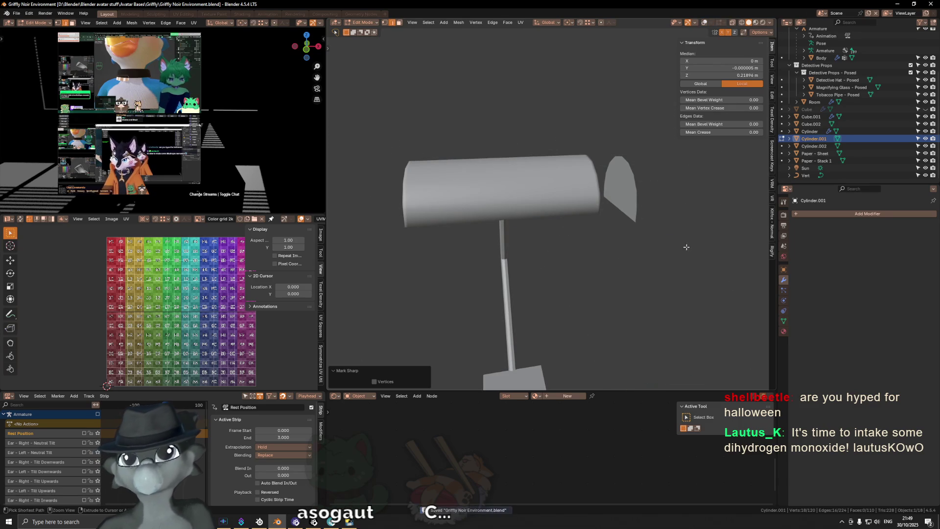
Return to object mode and leave local view for an overview of the whole lamp.
{"action": "key", "text": "Tab"}
{"action": "middle_click_drag", "start_coordinate": [524, 247], "coordinate": [595, 204]}
{"action": "key", "text": "shift+alt+z"}
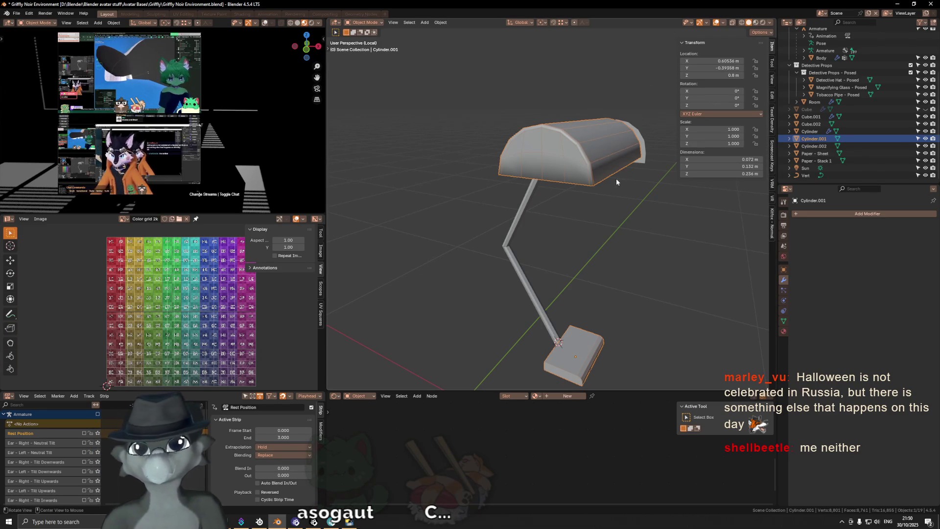
{"action": "scroll", "coordinate": [613, 171], "scroll_direction": "up", "scroll_amount": 2}
{"action": "scroll", "coordinate": [602, 224], "scroll_direction": "up", "scroll_amount": 1}
{"action": "scroll", "coordinate": [558, 216], "scroll_direction": "up", "scroll_amount": 1}
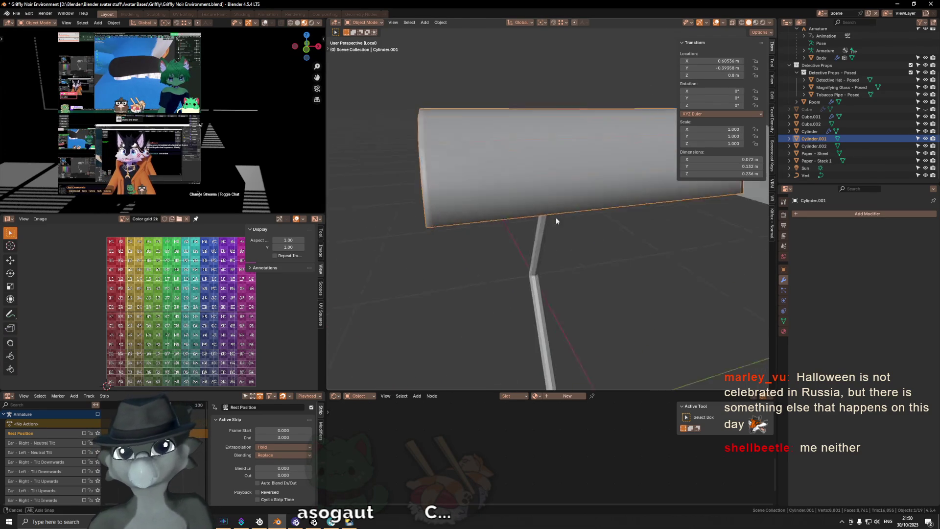
{"action": "scroll", "coordinate": [553, 218], "scroll_direction": "up", "scroll_amount": 1}
{"action": "scroll", "coordinate": [555, 218], "scroll_direction": "down", "scroll_amount": 1}
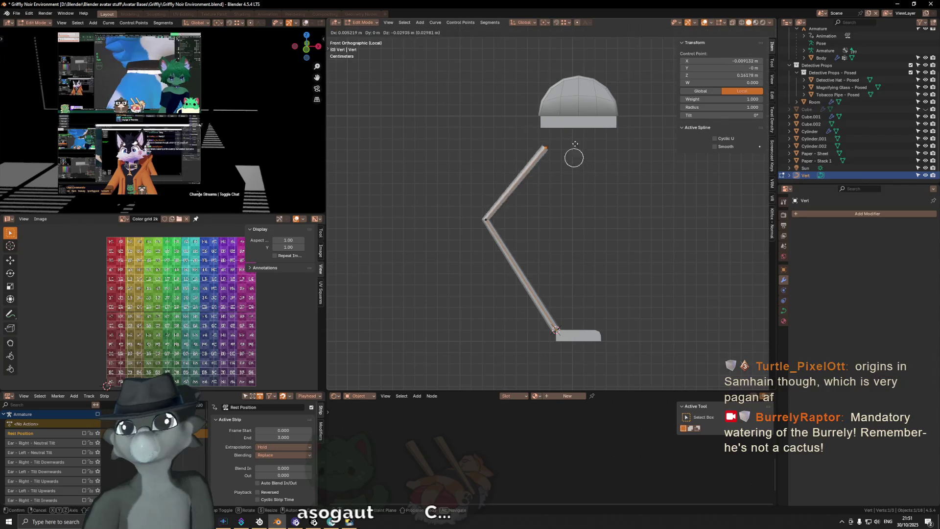
Pull the arm's top control point up to the shade and give the arm smooth shading.
{"action": "left_click", "coordinate": [575, 181]}
{"action": "middle_click_drag", "start_coordinate": [570, 210], "coordinate": [558, 191], "text": "shift"}
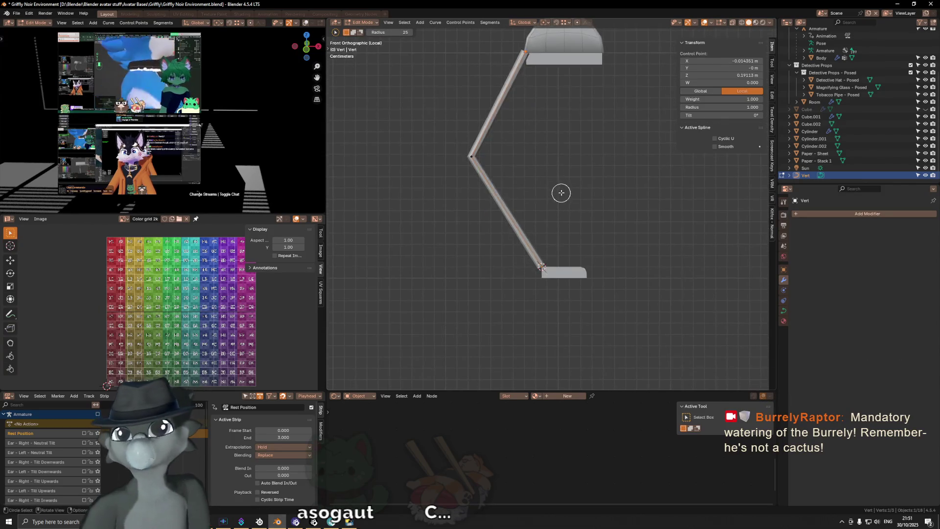
{"action": "key", "text": "Tab"}
{"action": "right_click", "coordinate": [638, 206]}
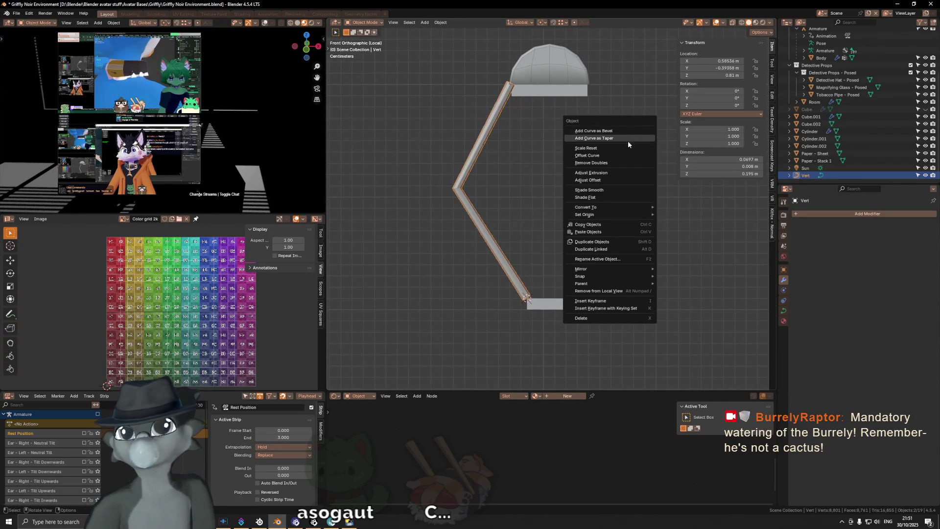
{"action": "left_click", "coordinate": [625, 193]}
Select the lamp base and centre the view on it.
{"action": "mouse_move", "coordinate": [565, 198]}
{"action": "middle_mouse_down"}
{"action": "mouse_move", "coordinate": [533, 203]}
{"action": "mouse_move", "coordinate": [502, 169]}
{"action": "mouse_move", "coordinate": [493, 180]}
{"action": "middle_mouse_up"}
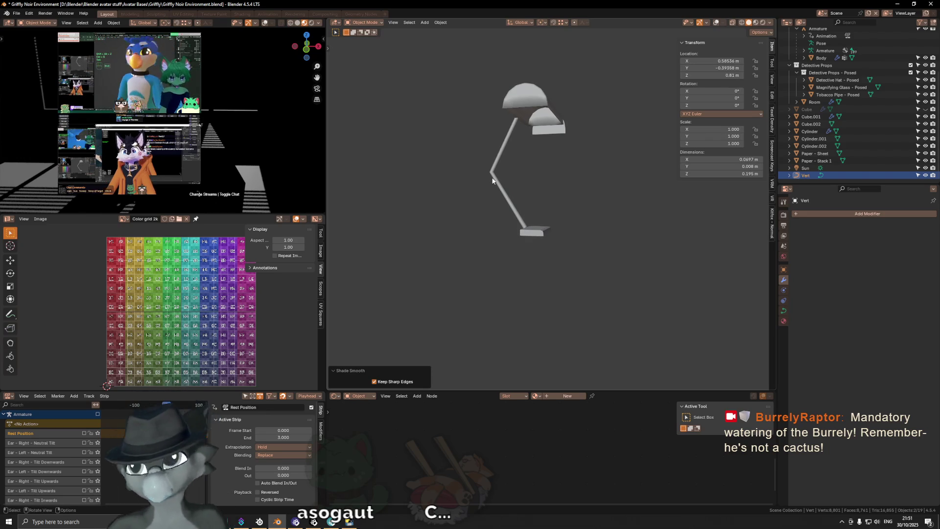
{"action": "mouse_move", "coordinate": [548, 239]}
{"action": "middle_mouse_down"}
{"action": "mouse_move", "coordinate": [543, 230]}
{"action": "mouse_move", "coordinate": [571, 237]}
{"action": "middle_mouse_up"}
{"action": "scroll", "coordinate": [543, 230], "scroll_direction": "up", "scroll_amount": 3}
{"action": "left_click", "coordinate": [544, 232]}
{"action": "key", "text": "shift+alt+z"}
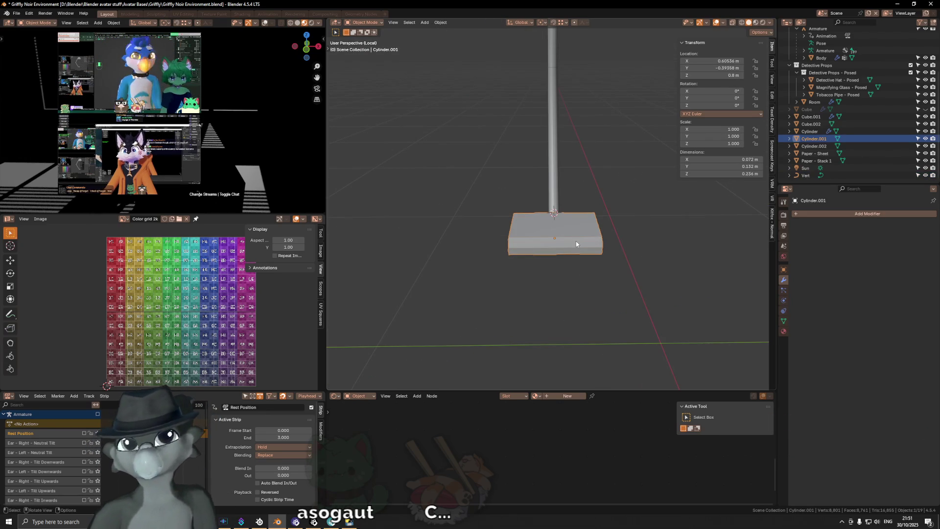
Select the base's side edge loops and set their Mean Bevel Weight to 1.
{"action": "mouse_move", "coordinate": [575, 240]}
{"action": "middle_mouse_down"}
{"action": "mouse_move", "coordinate": [634, 279]}
{"action": "mouse_move", "coordinate": [619, 285]}
{"action": "mouse_move", "coordinate": [594, 273]}
{"action": "middle_mouse_up"}
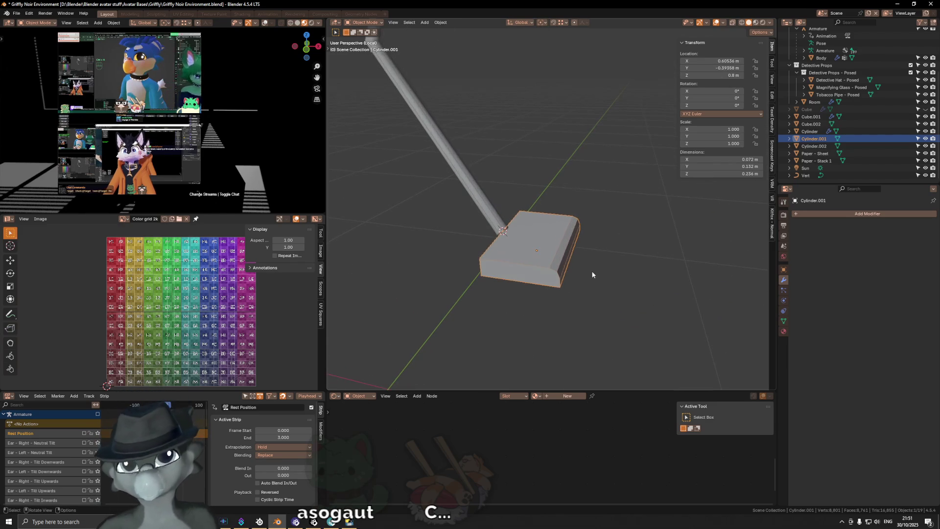
{"action": "key", "text": "Tab"}
{"action": "left_click", "coordinate": [538, 270], "text": "alt"}
{"action": "middle_click_drag", "start_coordinate": [538, 271], "coordinate": [624, 295]}
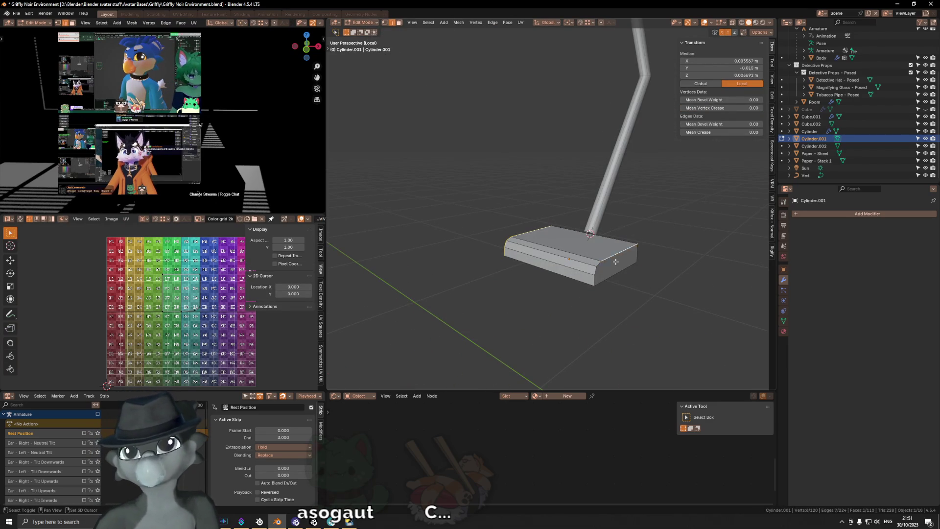
{"action": "left_click", "coordinate": [615, 261]}
{"action": "left_click_drag", "start_coordinate": [720, 123], "coordinate": [756, 123]}
{"action": "middle_click_drag", "start_coordinate": [667, 152], "coordinate": [518, 219]}
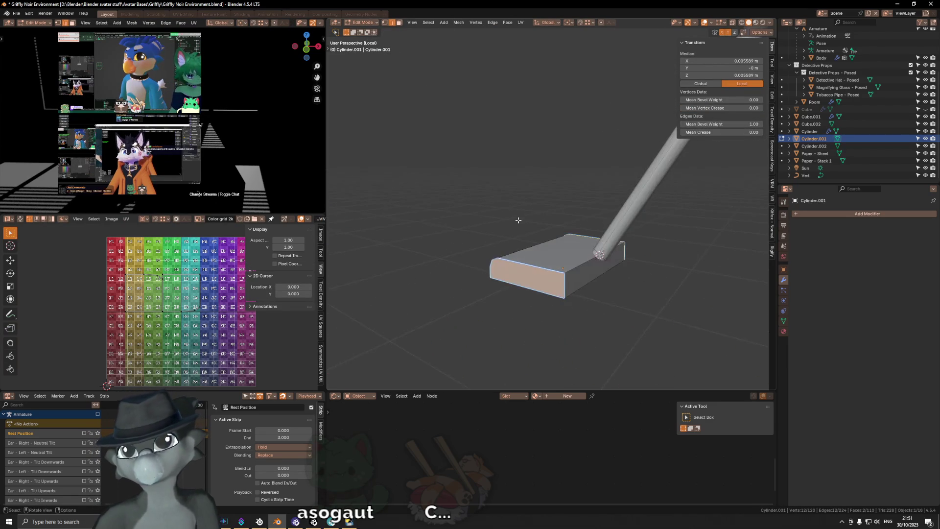
Add a Bevel modifier to the base with a small amount, limited to weighted edges.
{"action": "left_click", "coordinate": [824, 213]}
{"action": "type", "text": "bev"}
{"action": "key", "text": "Return"}
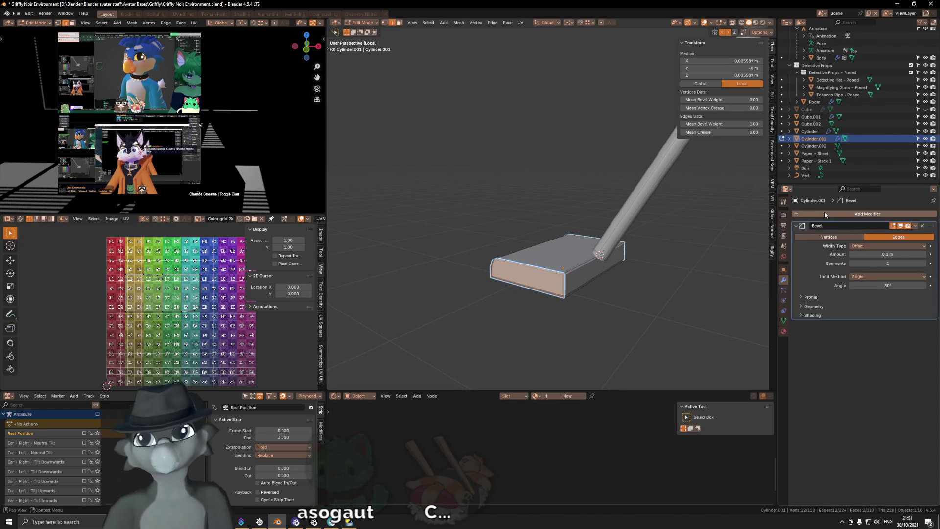
{"action": "left_click", "coordinate": [875, 275]}
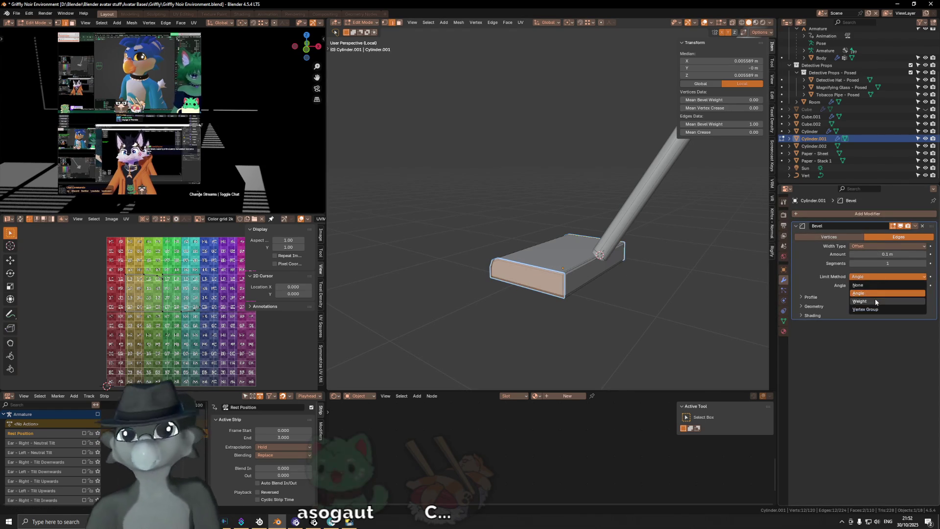
{"action": "left_click", "coordinate": [875, 301]}
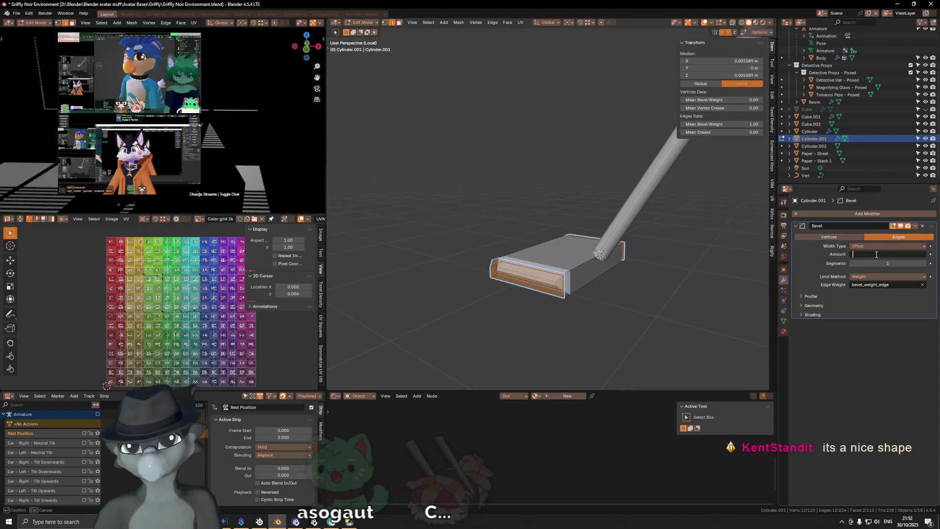
{"action": "left_click", "coordinate": [889, 254]}
{"action": "type", "text": ".003"}
{"action": "key", "text": "Return"}
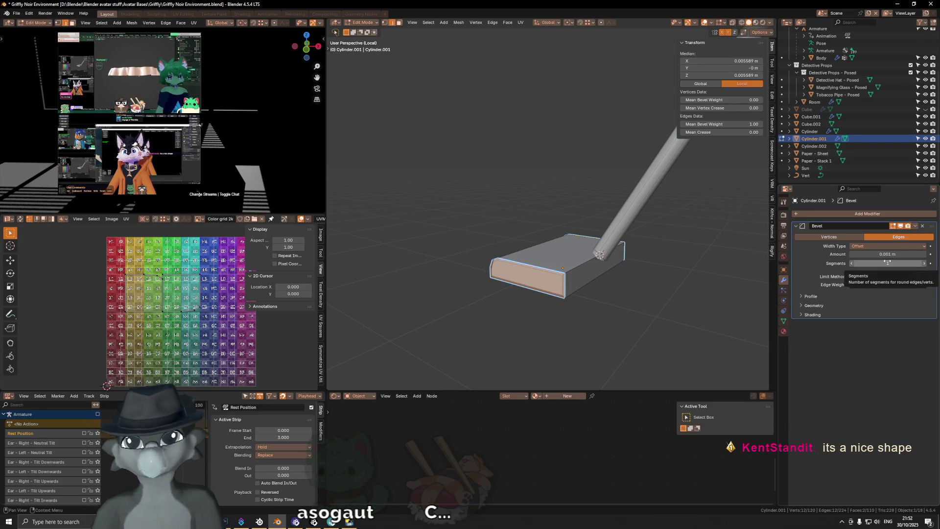
{"action": "left_click", "coordinate": [874, 245]}
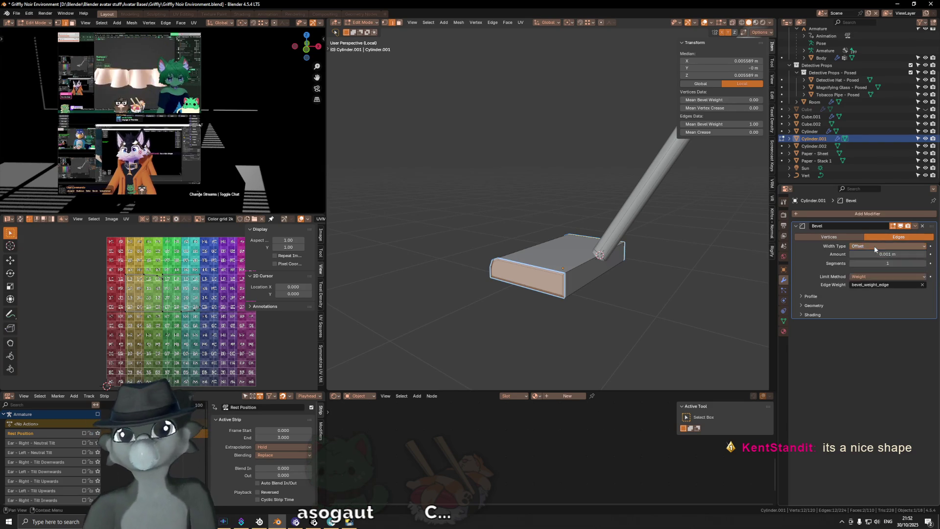
Smooth-shade the bevelled base in object mode.
{"action": "mouse_move", "coordinate": [528, 228]}
{"action": "middle_mouse_down"}
{"action": "mouse_move", "coordinate": [598, 211]}
{"action": "mouse_move", "coordinate": [505, 237]}
{"action": "mouse_move", "coordinate": [574, 238]}
{"action": "middle_mouse_up"}
{"action": "key", "text": "Tab"}
{"action": "right_click", "coordinate": [553, 220]}
{"action": "left_click", "coordinate": [598, 219]}
{"action": "scroll", "coordinate": [505, 235], "scroll_direction": "up", "scroll_amount": 3}
Mark the base's top edge sharp in edit mode and hide overlays to judge shading.
{"action": "key", "text": "Tab"}
{"action": "left_click", "coordinate": [577, 223]}
{"action": "right_click", "coordinate": [750, 261]}
{"action": "left_click", "coordinate": [746, 262]}
{"action": "key", "text": "shift+alt+z"}
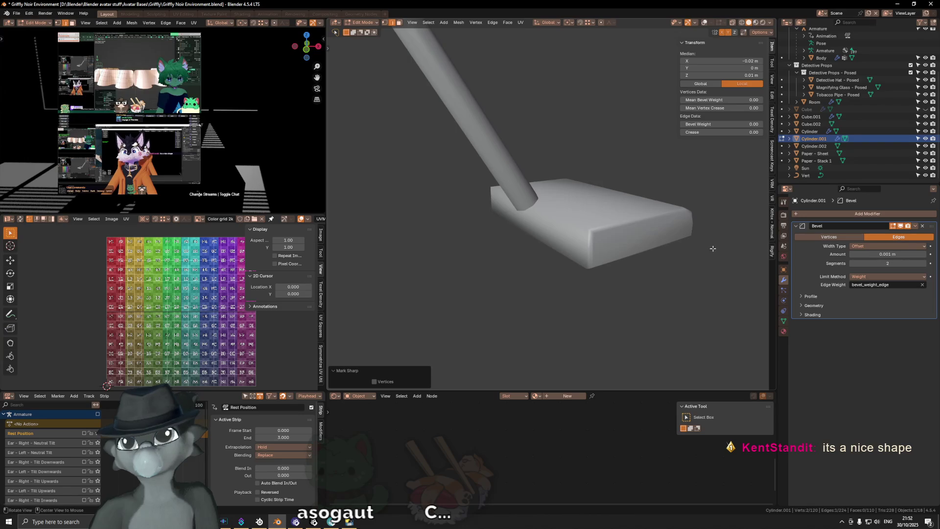
Enable Mark Sharp in the Bevel modifier's shading options and review its geometry and profile settings.
{"action": "middle_click_drag", "start_coordinate": [714, 248], "coordinate": [764, 257]}
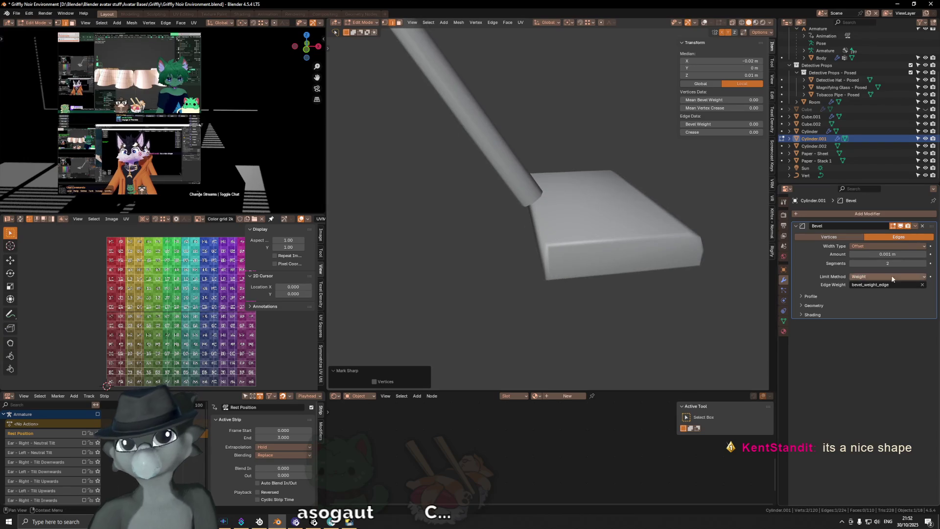
{"action": "left_click", "coordinate": [802, 313]}
{"action": "left_click", "coordinate": [851, 342]}
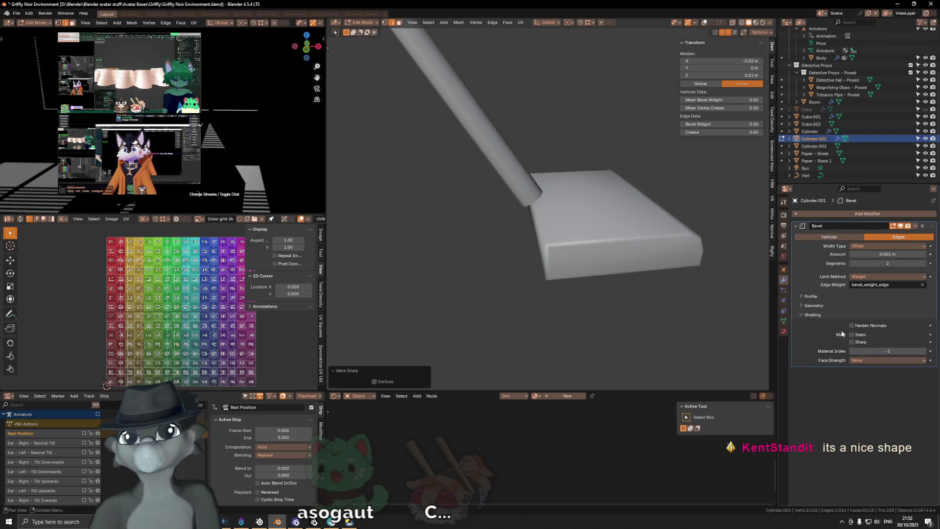
{"action": "left_click", "coordinate": [812, 315]}
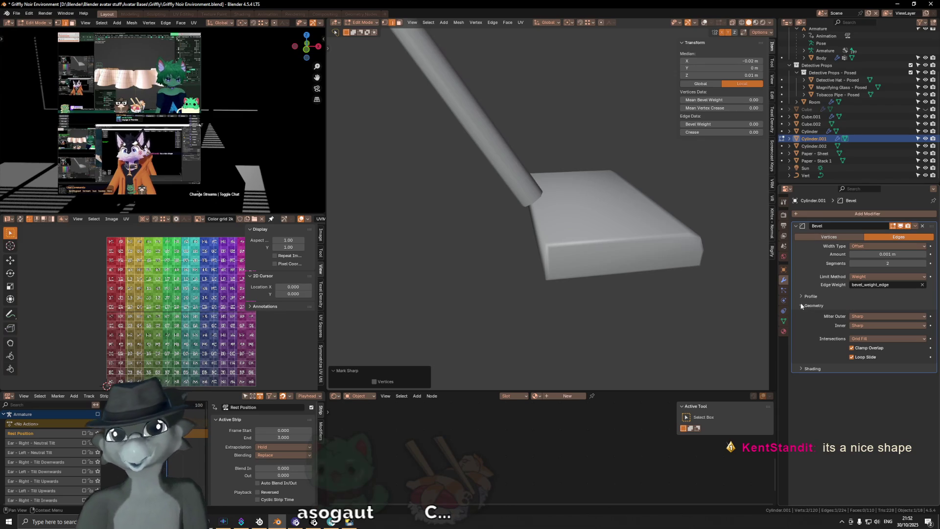
{"action": "left_click", "coordinate": [801, 304]}
{"action": "left_click", "coordinate": [804, 297]}
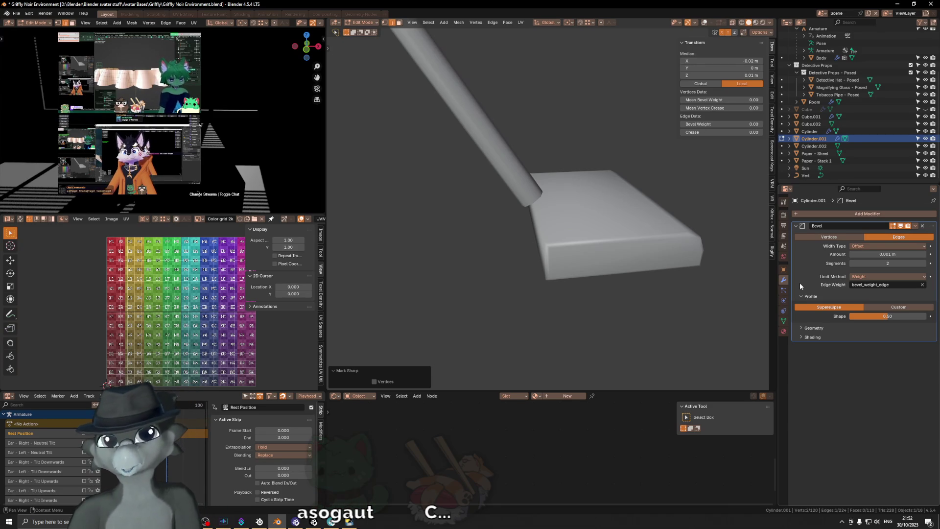
{"action": "mouse_move", "coordinate": [656, 199]}
{"action": "middle_mouse_down"}
{"action": "mouse_move", "coordinate": [606, 203]}
{"action": "mouse_move", "coordinate": [568, 182]}
{"action": "mouse_move", "coordinate": [627, 222]}
{"action": "mouse_move", "coordinate": [589, 281]}
{"action": "mouse_move", "coordinate": [625, 269]}
{"action": "middle_mouse_up"}
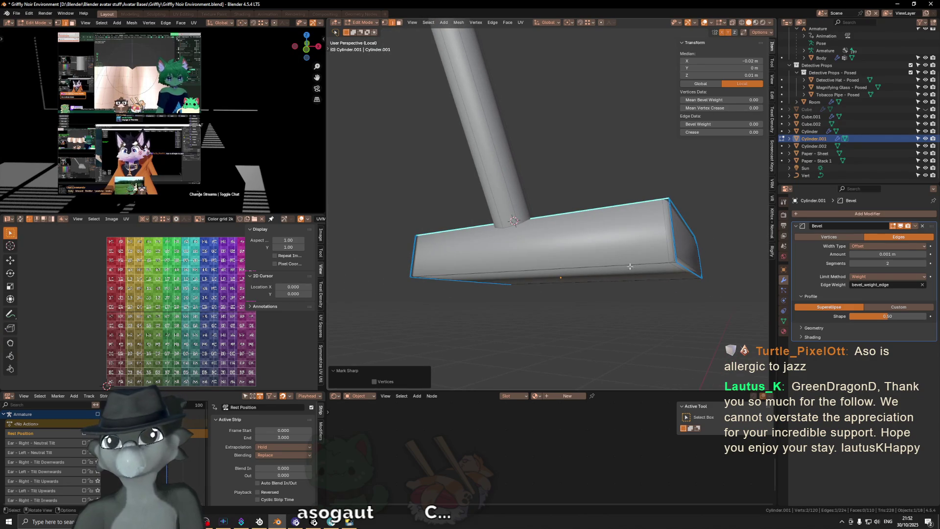
Mark two front edges and a bottom edge of the base sharp.
{"action": "left_click", "coordinate": [612, 261], "text": "shift"}
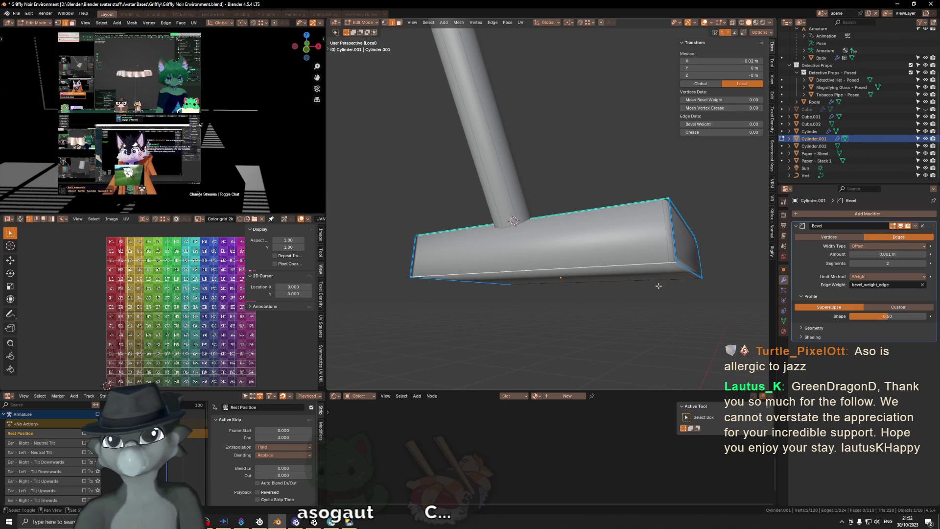
{"action": "right_click", "coordinate": [754, 247]}
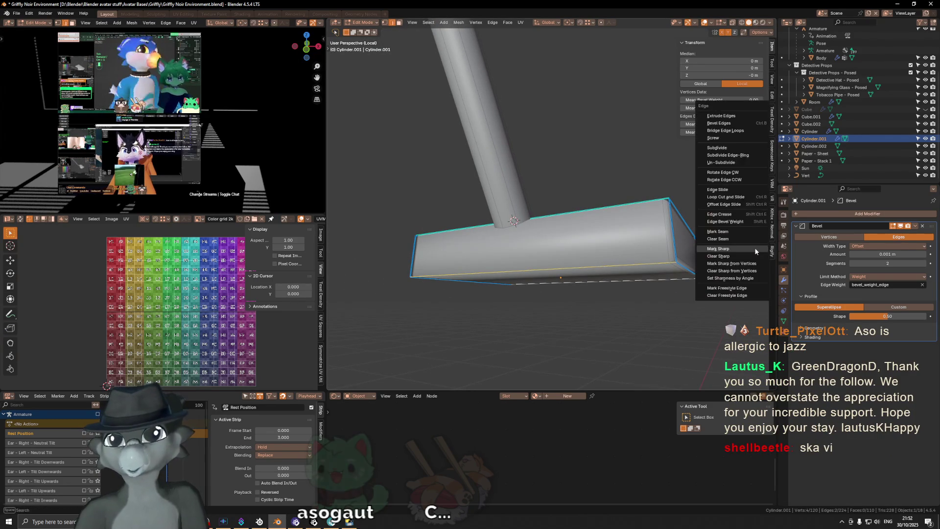
{"action": "left_click", "coordinate": [755, 248]}
{"action": "mouse_move", "coordinate": [755, 247]}
{"action": "middle_mouse_down"}
{"action": "mouse_move", "coordinate": [732, 261]}
{"action": "mouse_move", "coordinate": [655, 266]}
{"action": "middle_mouse_up"}
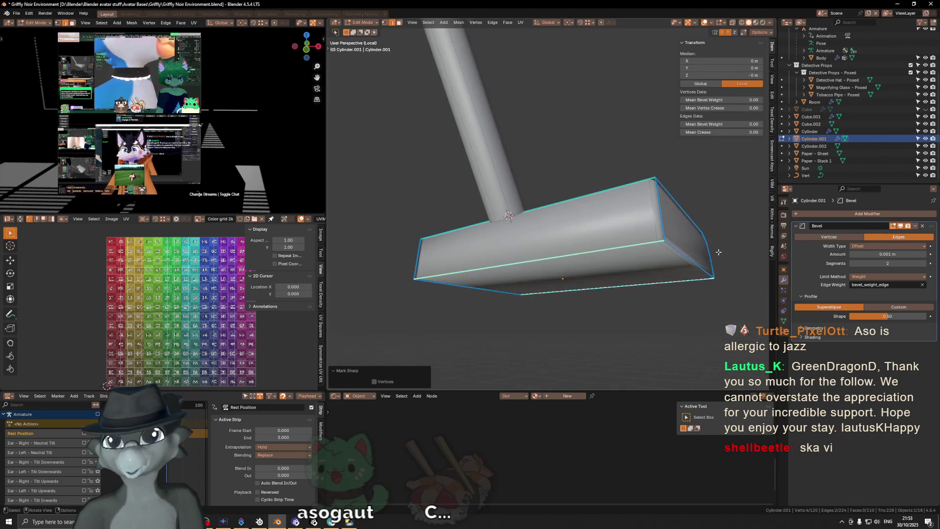
{"action": "left_click", "coordinate": [656, 266]}
{"action": "right_click", "coordinate": [646, 309]}
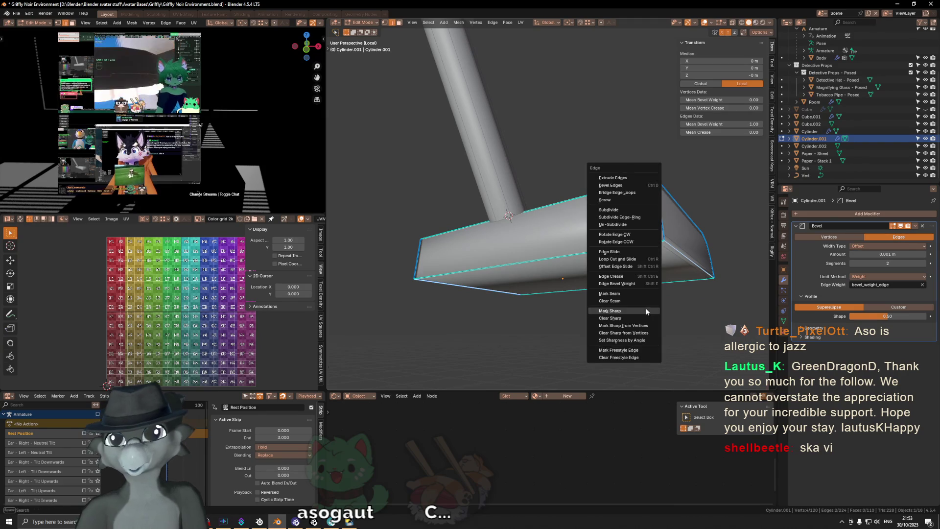
{"action": "left_click", "coordinate": [645, 308]}
Select all of the base's geometry and mark every edge sharp.
{"action": "mouse_move", "coordinate": [644, 296]}
{"action": "middle_mouse_down"}
{"action": "mouse_move", "coordinate": [679, 222]}
{"action": "mouse_move", "coordinate": [661, 280]}
{"action": "middle_mouse_up"}
{"action": "left_click", "coordinate": [678, 221]}
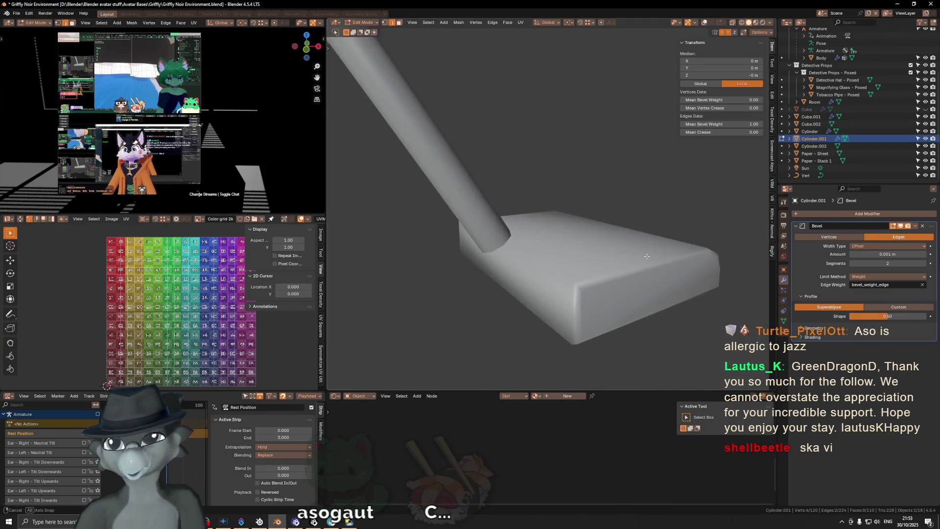
{"action": "left_click", "coordinate": [902, 230]}
{"action": "key", "text": "shift+alt+z"}
{"action": "middle_click_drag", "start_coordinate": [646, 330], "coordinate": [627, 262]}
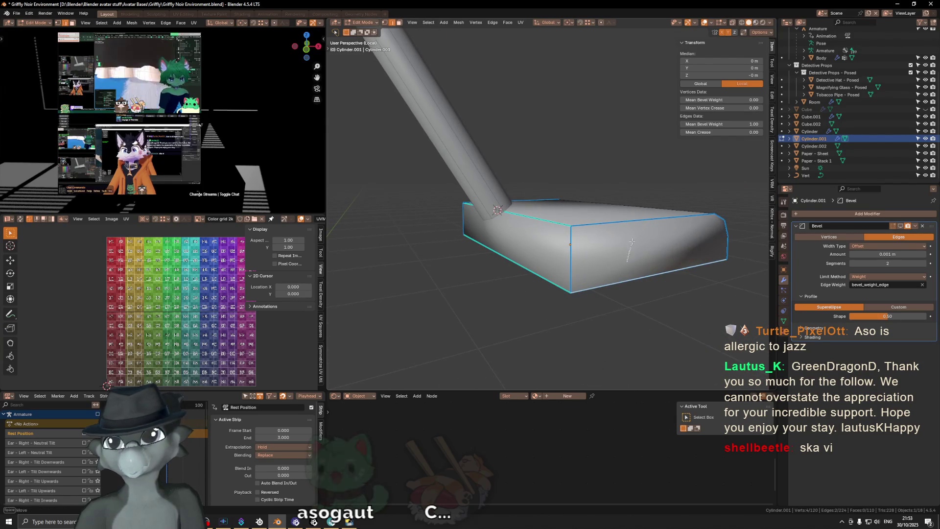
{"action": "key", "text": "alt+a"}
{"action": "key", "text": "a"}
{"action": "mouse_move", "coordinate": [617, 282]}
{"action": "middle_mouse_down"}
{"action": "mouse_move", "coordinate": [580, 275]}
{"action": "mouse_move", "coordinate": [706, 291]}
{"action": "mouse_move", "coordinate": [628, 251]}
{"action": "mouse_move", "coordinate": [570, 255]}
{"action": "middle_mouse_up"}
{"action": "key", "text": "ctrl+e"}
{"action": "left_click", "coordinate": [705, 291]}
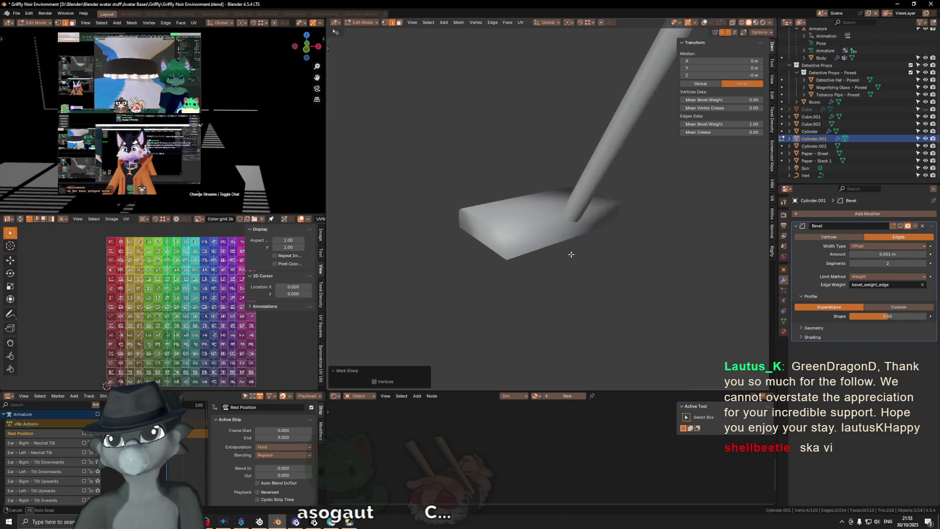
Adjust the sharp marking on the remaining edges and show the bevel while editing to check it.
{"action": "key", "text": "shift+alt+z"}
{"action": "left_click", "coordinate": [475, 270], "text": "shift"}
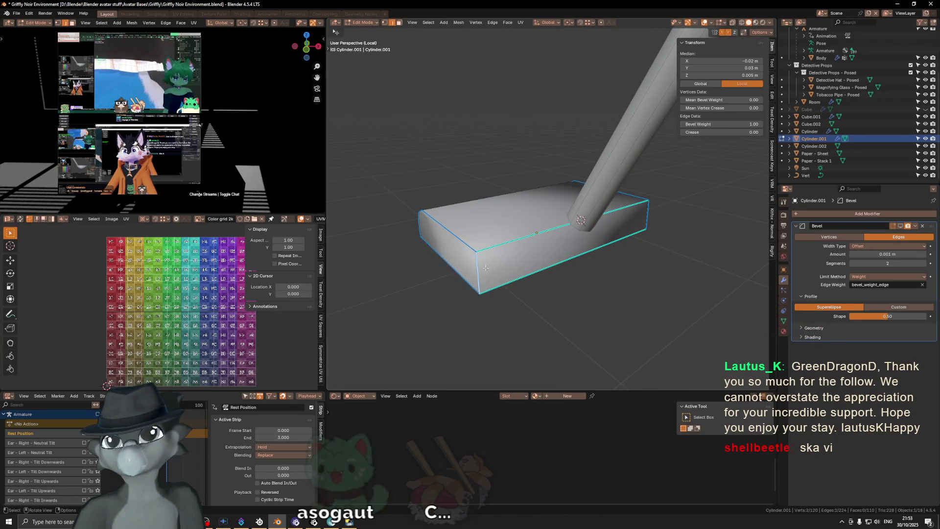
{"action": "key", "text": "ctrl+e"}
{"action": "left_click", "coordinate": [650, 250]}
{"action": "middle_click_drag", "start_coordinate": [648, 263], "coordinate": [687, 265]}
{"action": "key", "text": "shift+alt+z"}
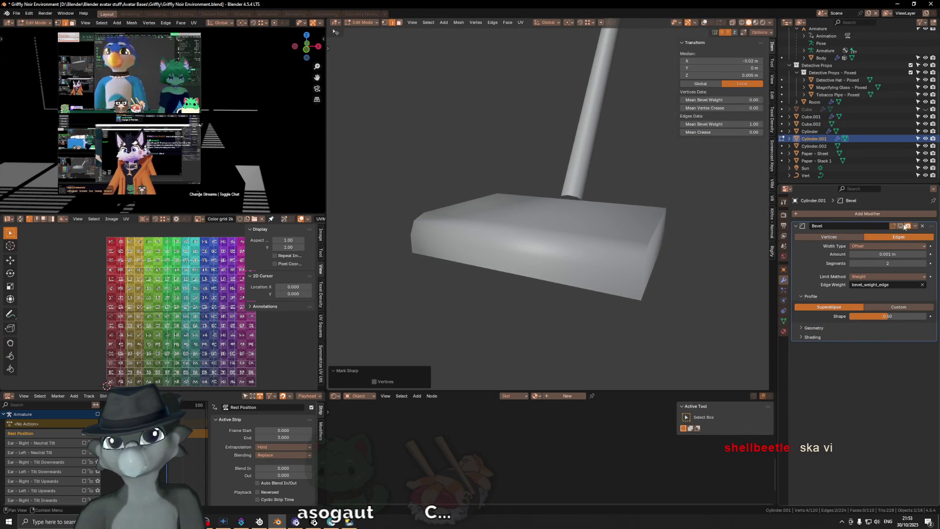
{"action": "left_click", "coordinate": [900, 226]}
{"action": "mouse_move", "coordinate": [617, 264]}
{"action": "middle_mouse_down"}
{"action": "mouse_move", "coordinate": [649, 270]}
{"action": "mouse_move", "coordinate": [575, 201]}
{"action": "middle_mouse_up"}
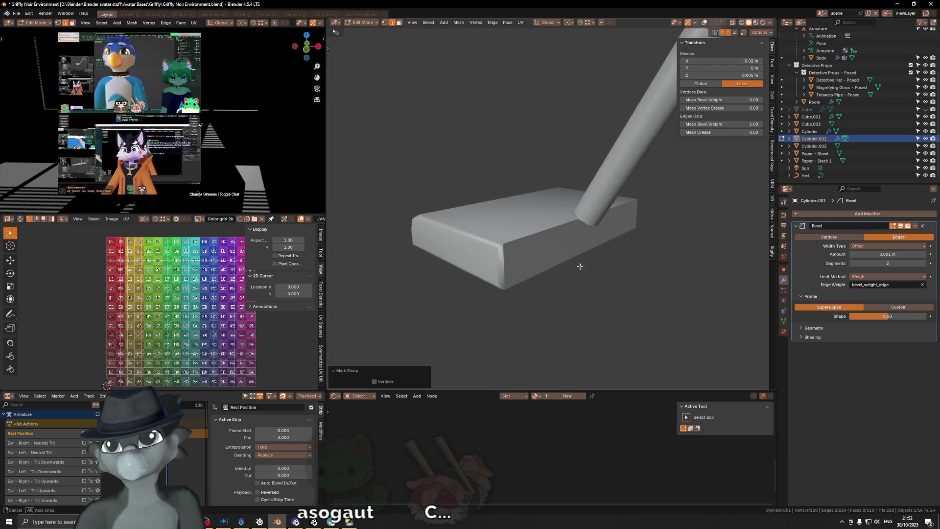
{"action": "key", "text": "shift+alt+z"}
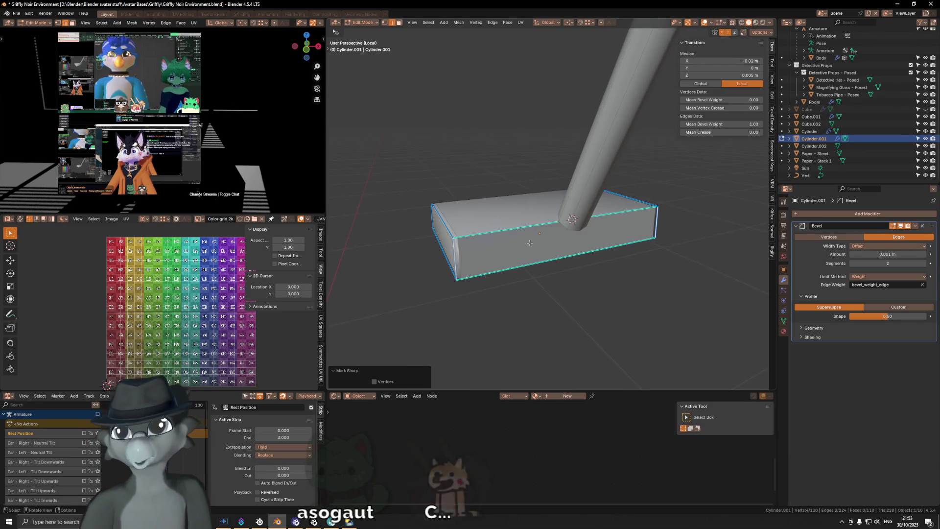
{"action": "middle_click_drag", "start_coordinate": [517, 245], "coordinate": [542, 246]}
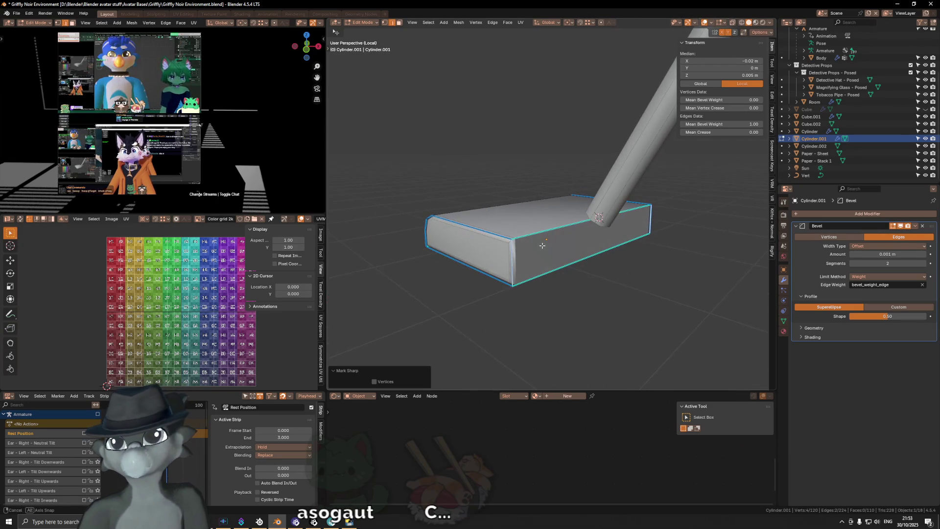
Select the outline loop of the base's end face and show the mesh data properties.
{"action": "left_click", "coordinate": [611, 243], "text": "alt"}
{"action": "left_click", "coordinate": [612, 241], "text": "alt"}
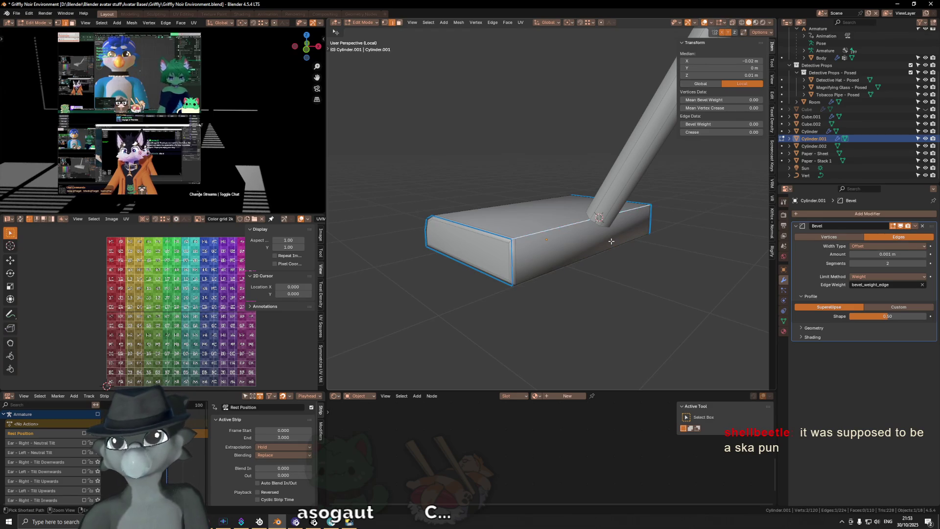
{"action": "left_click", "coordinate": [610, 241], "text": "alt"}
{"action": "middle_click_drag", "start_coordinate": [597, 259], "coordinate": [644, 263]}
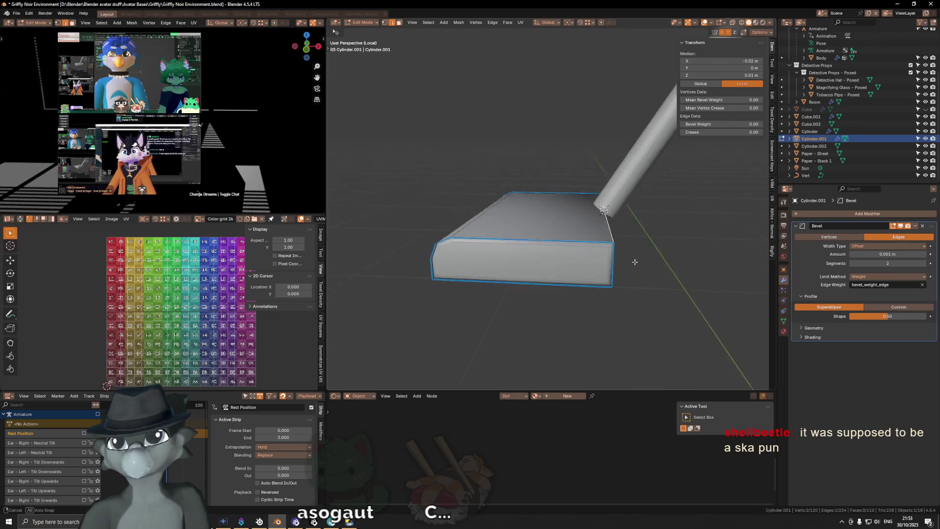
{"action": "left_click", "coordinate": [784, 320]}
{"action": "scroll", "coordinate": [855, 346], "scroll_direction": "down", "scroll_amount": 2}
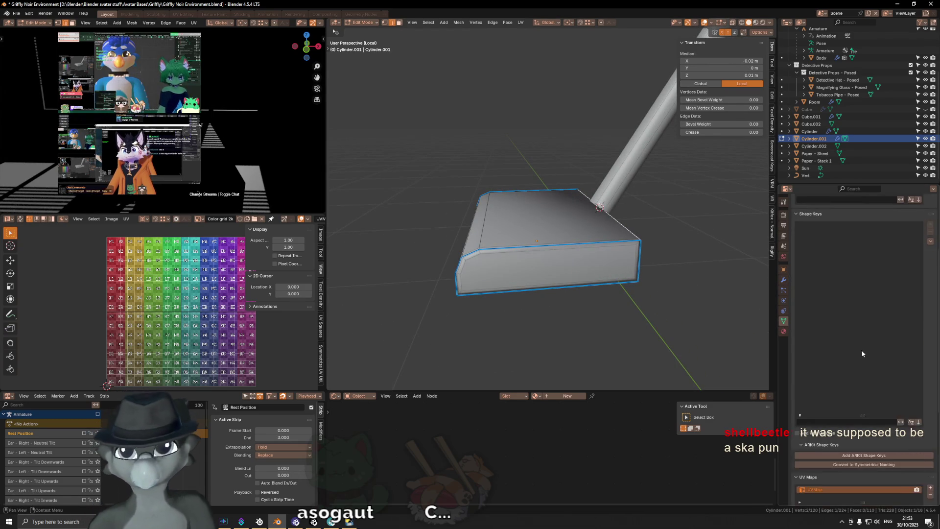
{"action": "scroll", "coordinate": [866, 356], "scroll_direction": "down", "scroll_amount": 3}
{"action": "scroll", "coordinate": [874, 368], "scroll_direction": "down", "scroll_amount": 2}
{"action": "scroll", "coordinate": [877, 474], "scroll_direction": "up", "scroll_amount": 2}
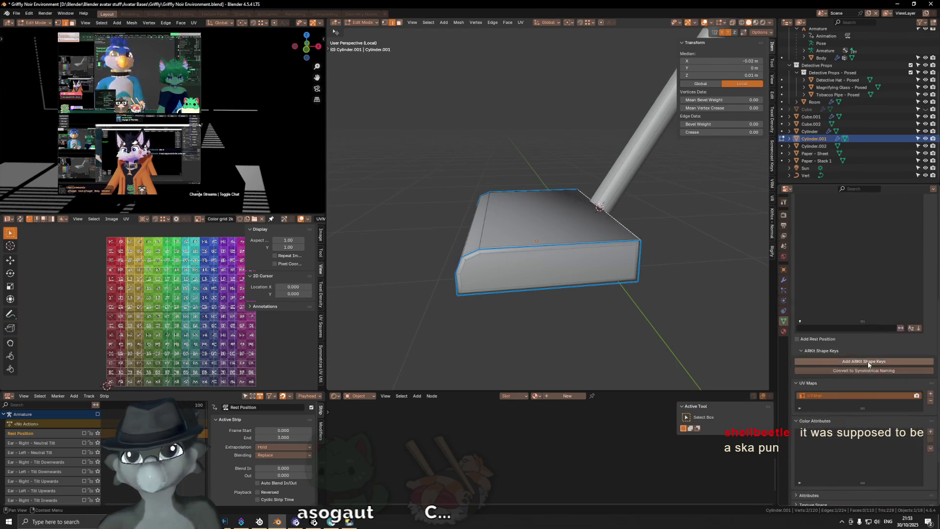
{"action": "scroll", "coordinate": [867, 361], "scroll_direction": "up", "scroll_amount": 3}
{"action": "scroll", "coordinate": [867, 361], "scroll_direction": "up", "scroll_amount": 2}
Delete the Bevel modifier from the base's modifier stack.
{"action": "mouse_move", "coordinate": [588, 224]}
{"action": "middle_mouse_down"}
{"action": "mouse_move", "coordinate": [607, 217]}
{"action": "mouse_move", "coordinate": [596, 232]}
{"action": "middle_mouse_up"}
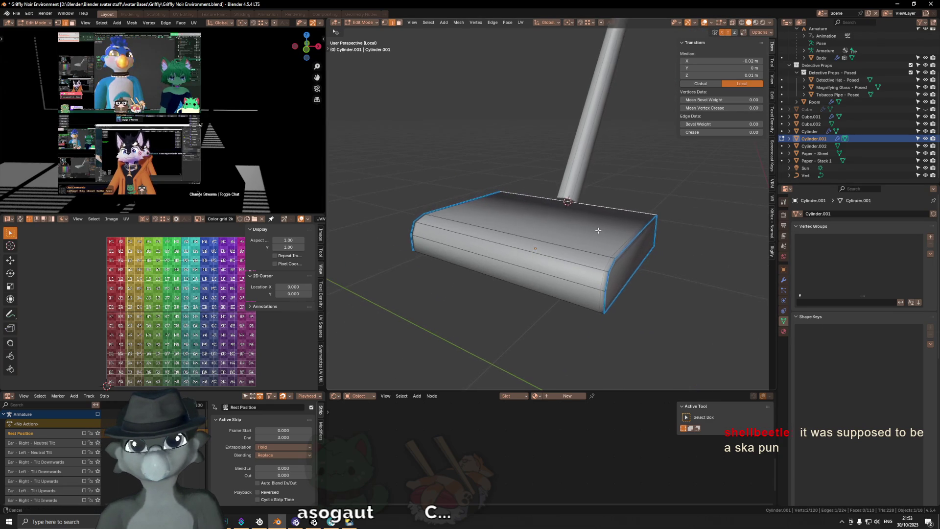
{"action": "left_click", "coordinate": [784, 279]}
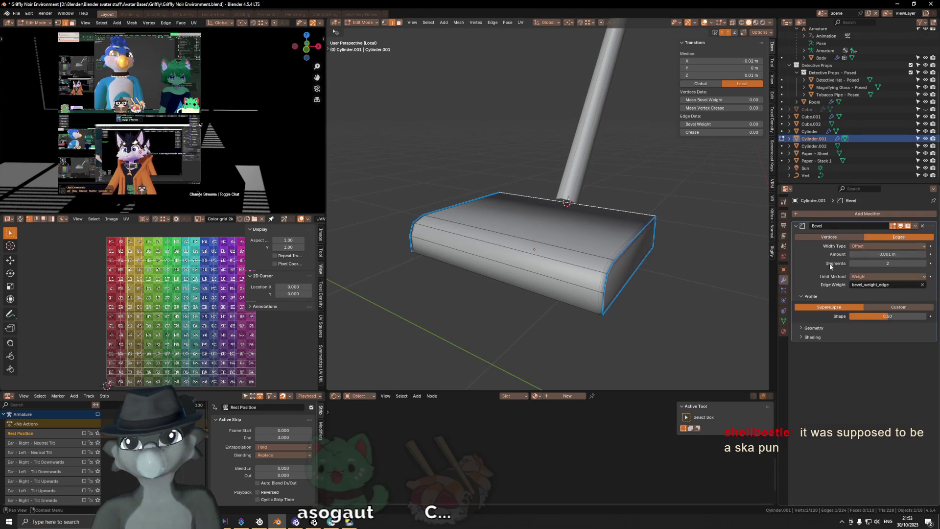
{"action": "left_click", "coordinate": [895, 225]}
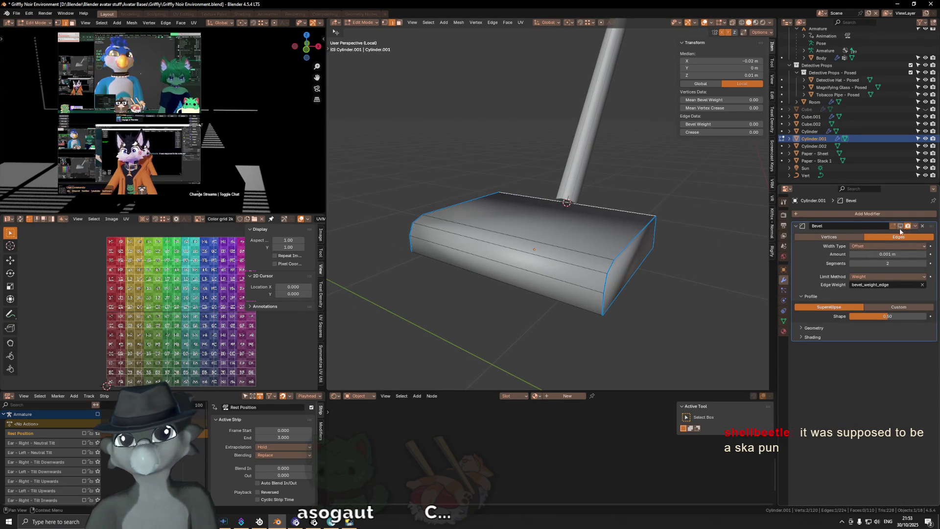
{"action": "left_click", "coordinate": [922, 225]}
Mark the selected base edges sharp and select the base's front face.
{"action": "mouse_move", "coordinate": [647, 242]}
{"action": "middle_mouse_down"}
{"action": "mouse_move", "coordinate": [673, 241]}
{"action": "mouse_move", "coordinate": [737, 305]}
{"action": "middle_mouse_up"}
{"action": "right_click", "coordinate": [738, 305]}
{"action": "left_click", "coordinate": [738, 305]}
{"action": "key", "text": "ctrl+z"}
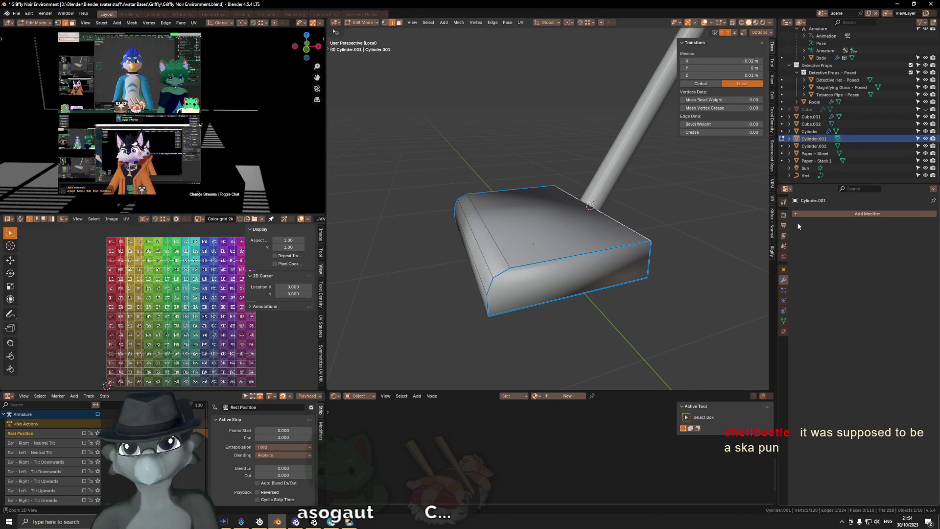
{"action": "left_click", "coordinate": [662, 243]}
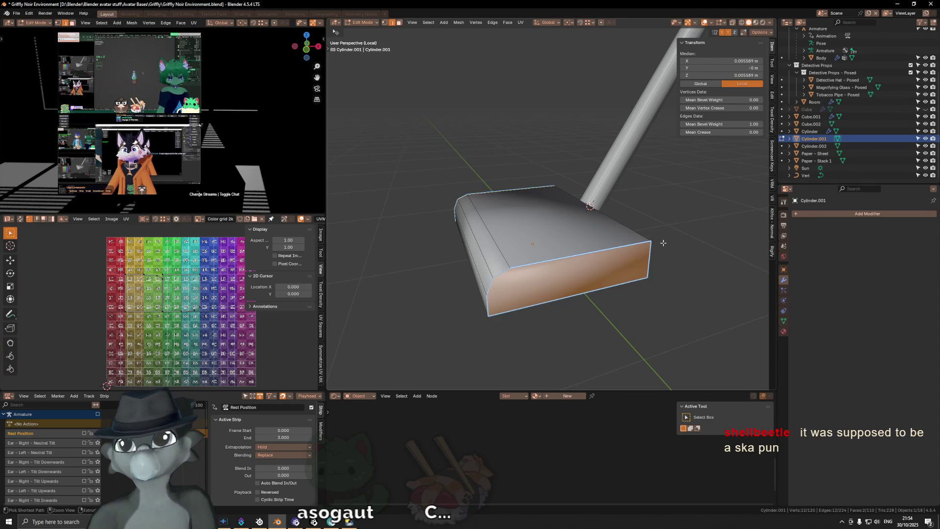
Undo back to restore the weight-limited 0.001 m Bevel modifier and land in object mode.
{"action": "key", "text": "ctrl+z"}
{"action": "key", "text": "ctrl+shift+z"}
{"action": "key", "text": "ctrl+z"}
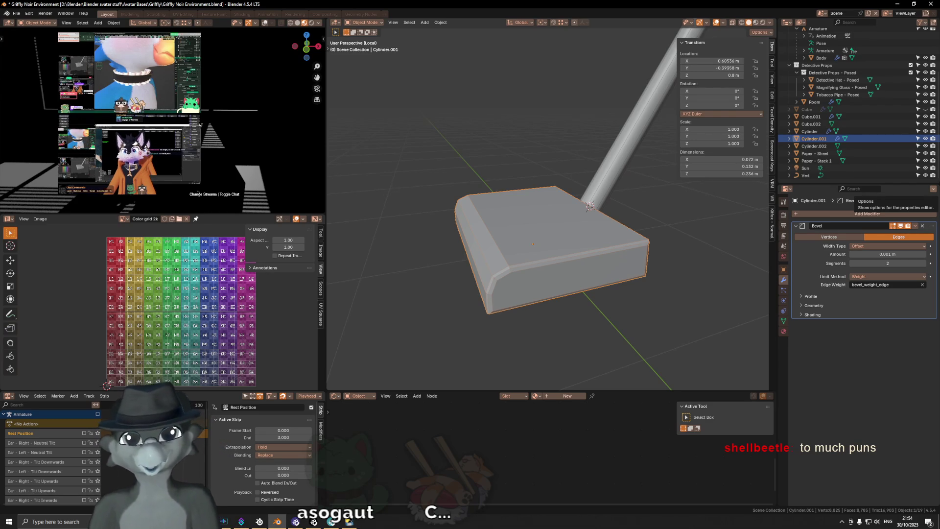
{"action": "middle_click_drag", "start_coordinate": [479, 153], "coordinate": [642, 224]}
Shade Smooth the base with Keep Sharp Edges, then enter edit mode on its mesh.
{"action": "right_click", "coordinate": [642, 224]}
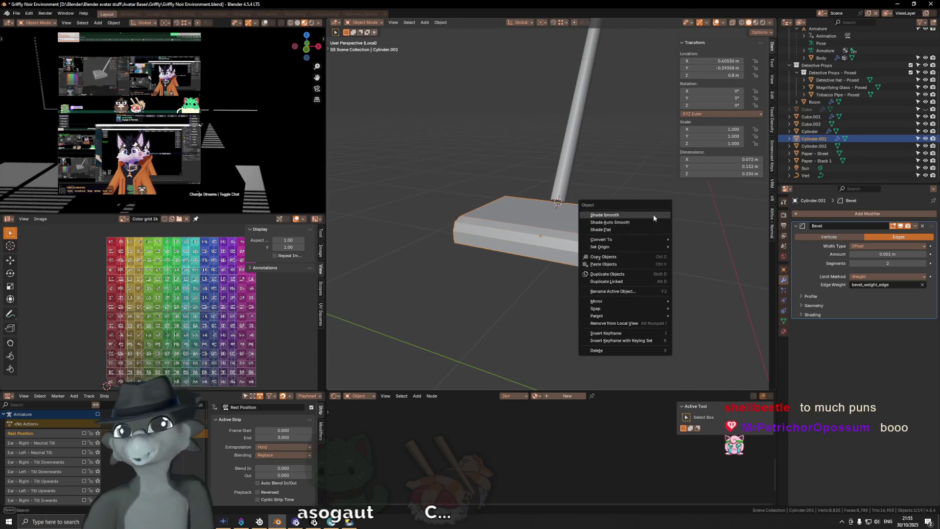
{"action": "left_click", "coordinate": [653, 215]}
{"action": "mouse_move", "coordinate": [566, 225]}
{"action": "middle_mouse_down"}
{"action": "mouse_move", "coordinate": [611, 220]}
{"action": "mouse_move", "coordinate": [552, 245]}
{"action": "middle_mouse_up"}
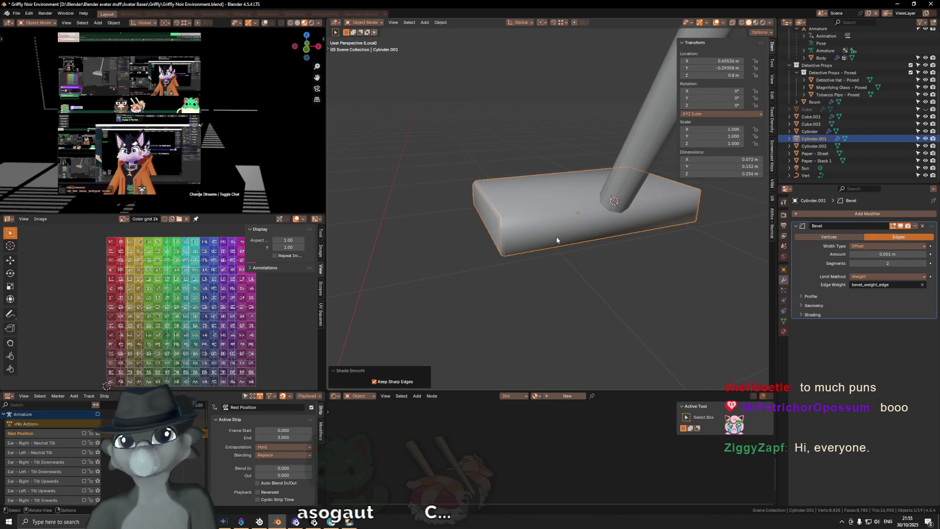
{"action": "key", "text": "Tab"}
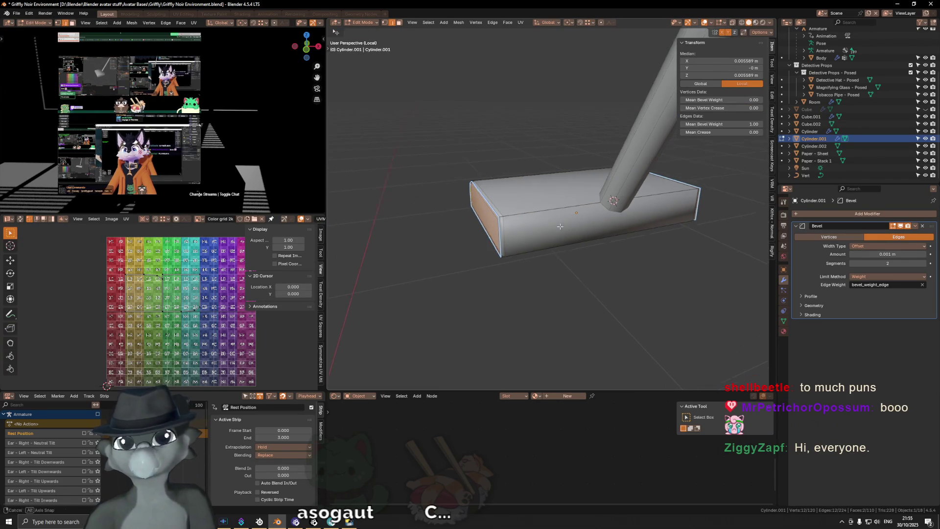
Inspect the base and arm from several angles and hide the bevel effect while editing.
{"action": "middle_click_drag", "start_coordinate": [558, 225], "coordinate": [567, 226]}
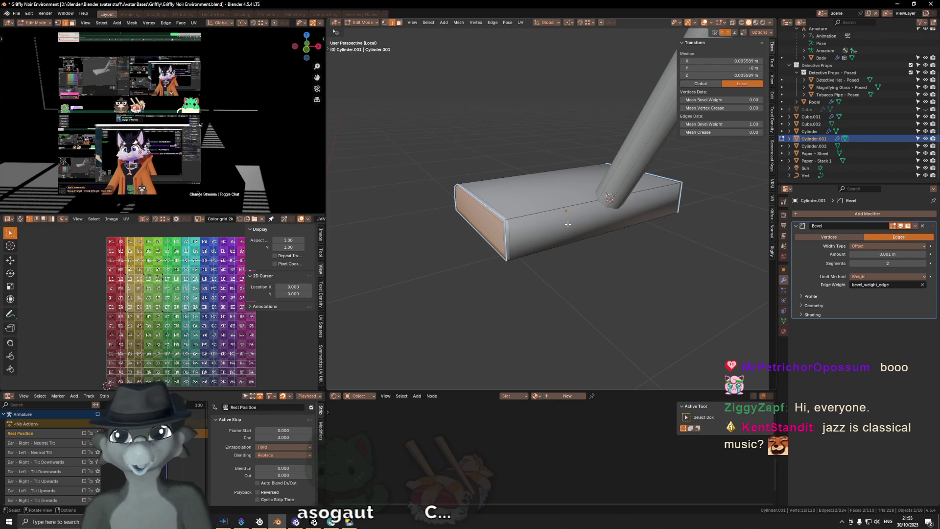
{"action": "middle_click_drag", "start_coordinate": [587, 239], "coordinate": [543, 243]}
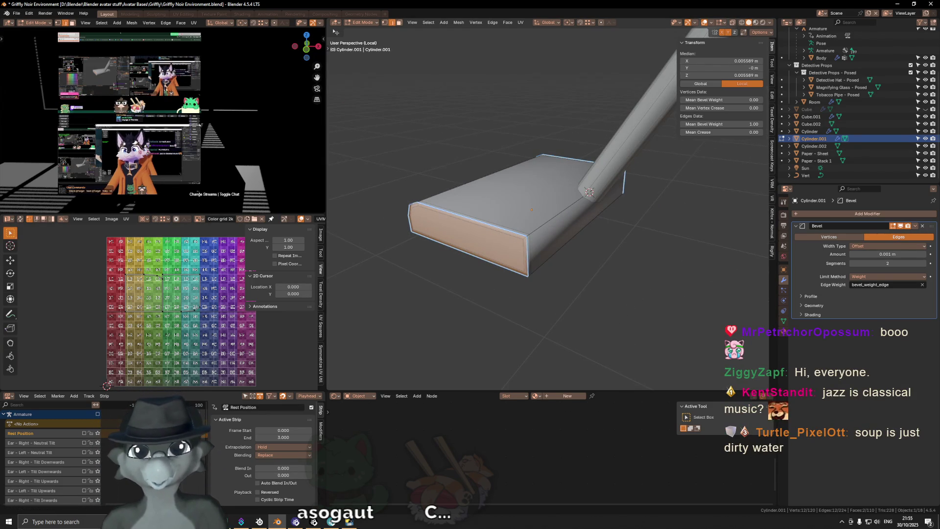
{"action": "middle_click_drag", "start_coordinate": [558, 189], "coordinate": [545, 189]}
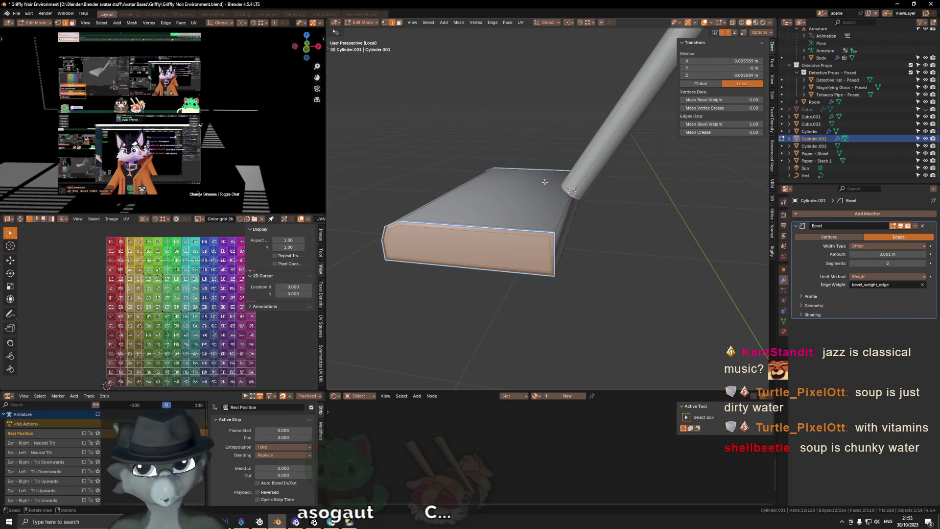
{"action": "scroll", "coordinate": [572, 216], "scroll_direction": "down", "scroll_amount": 2}
{"action": "mouse_move", "coordinate": [572, 216]}
{"action": "middle_mouse_down"}
{"action": "mouse_move", "coordinate": [566, 222]}
{"action": "mouse_move", "coordinate": [573, 212]}
{"action": "middle_mouse_up"}
{"action": "mouse_move", "coordinate": [513, 259]}
{"action": "middle_mouse_down"}
{"action": "mouse_move", "coordinate": [441, 274]}
{"action": "mouse_move", "coordinate": [718, 264]}
{"action": "middle_mouse_up"}
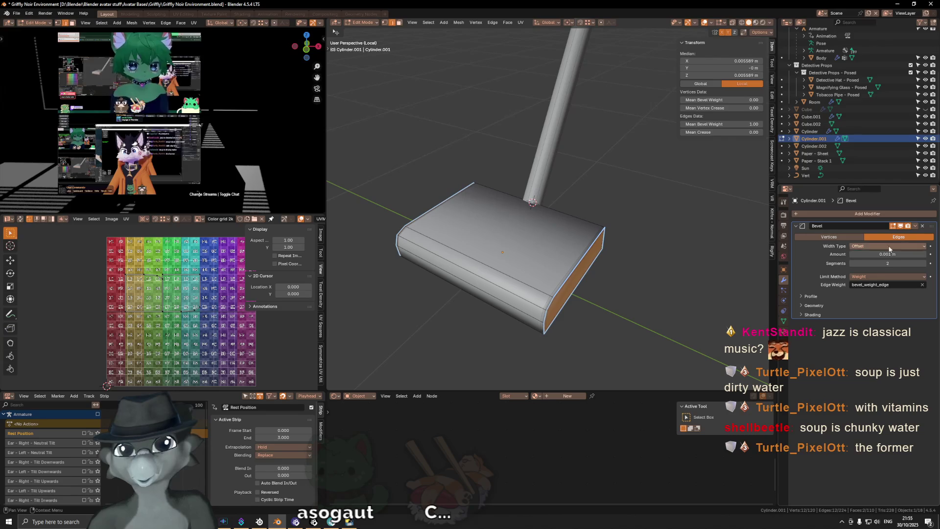
{"action": "left_click", "coordinate": [900, 225]}
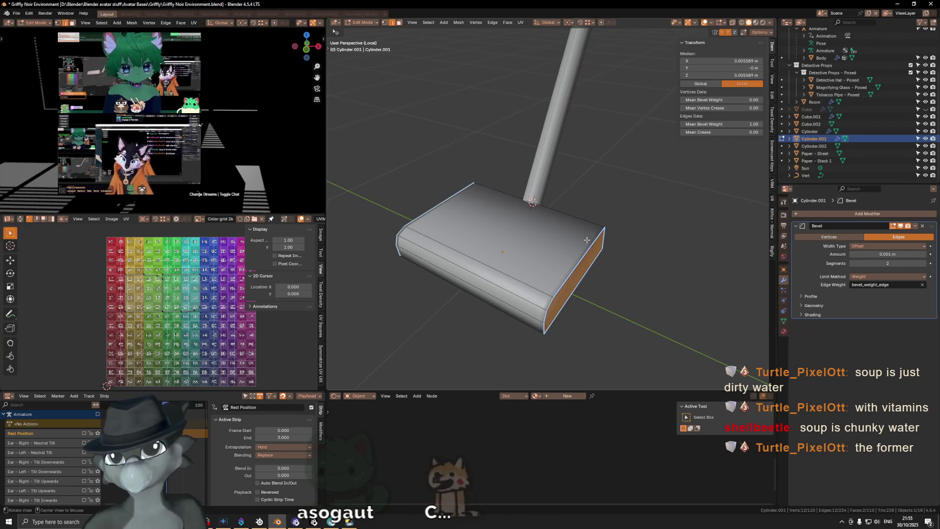
{"action": "middle_click_drag", "start_coordinate": [646, 221], "coordinate": [594, 199]}
Give a top edge of the base a bevel weight of 1 and return to object mode.
{"action": "left_click", "coordinate": [566, 219]}
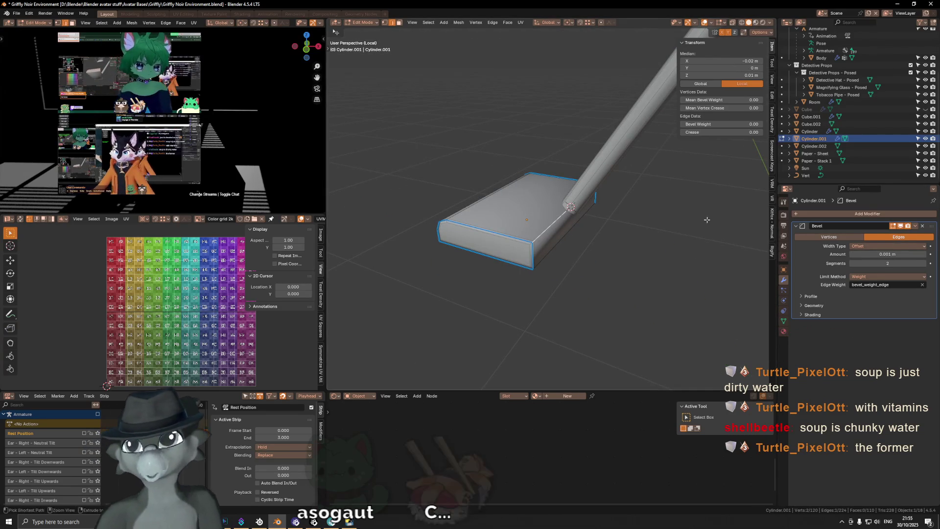
{"action": "left_click", "coordinate": [701, 125]}
{"action": "type", "text": "1"}
{"action": "key", "text": "Return"}
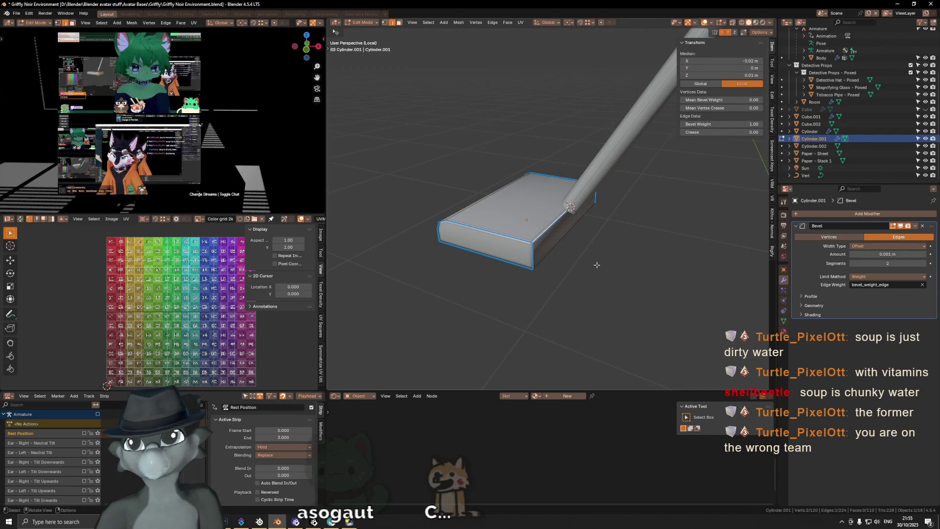
{"action": "key", "text": "alt+a"}
{"action": "middle_click_drag", "start_coordinate": [558, 205], "coordinate": [540, 235]}
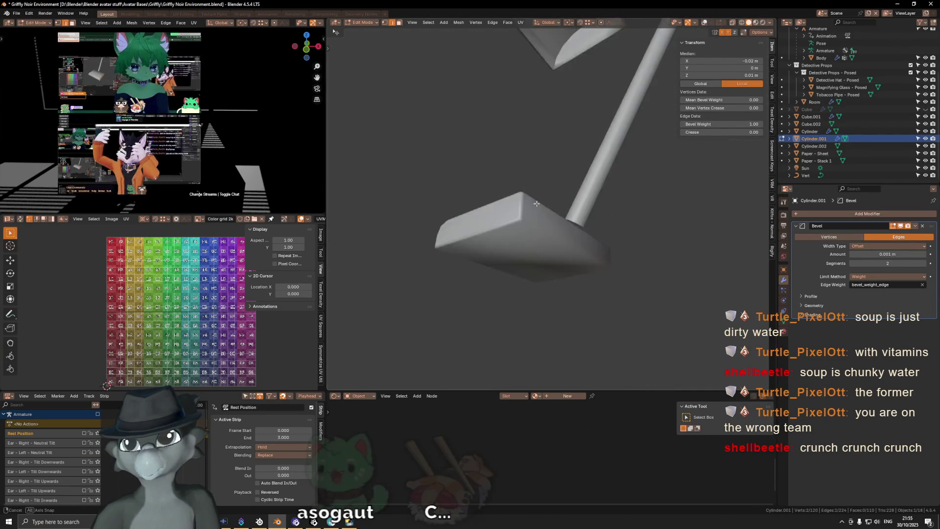
{"action": "key", "text": "Tab"}
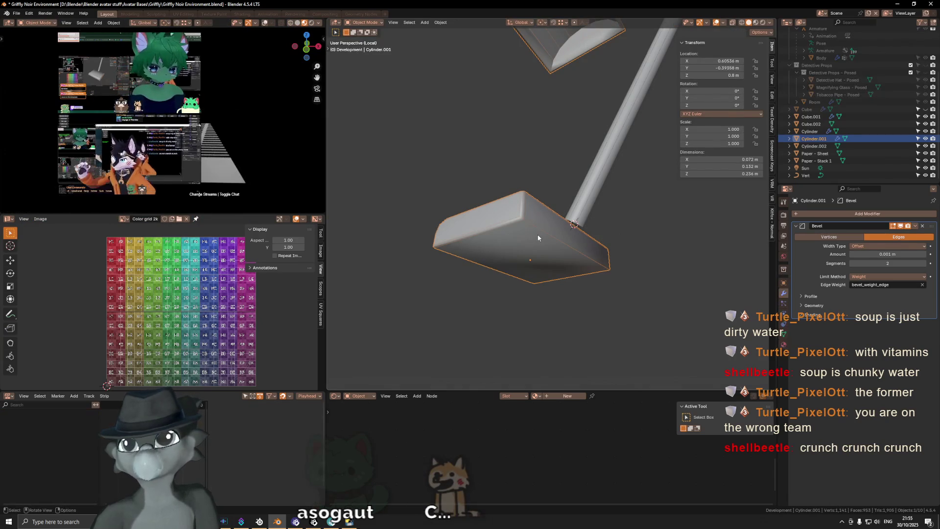
Delete the base's bottom face in edit mode.
{"action": "key", "text": "Tab"}
{"action": "left_click", "coordinate": [532, 237]}
{"action": "key", "text": "x"}
{"action": "left_click", "coordinate": [739, 251]}
{"action": "middle_click_drag", "start_coordinate": [589, 271], "coordinate": [543, 266]}
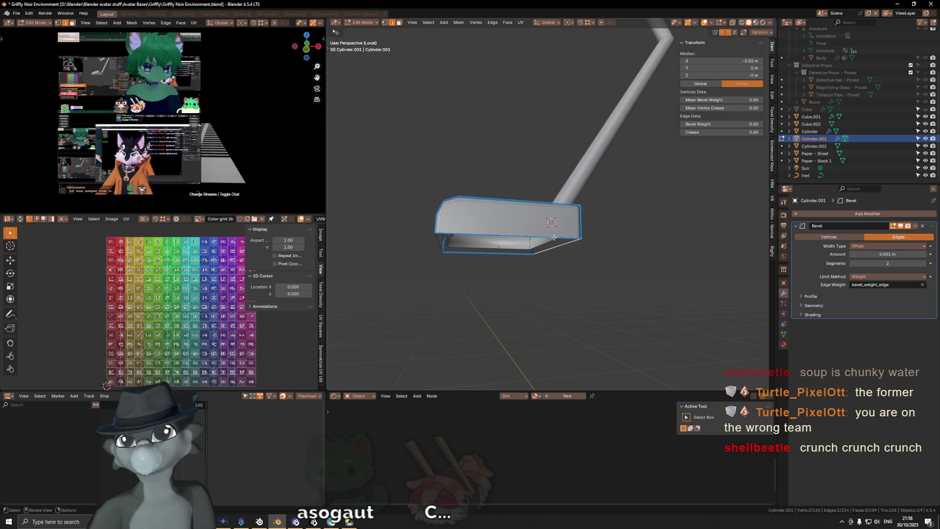
Fill a new bottom face between the boundary edges and mark its edges sharp.
{"action": "left_click", "coordinate": [485, 252], "text": "shift"}
{"action": "left_click_drag", "start_coordinate": [705, 124], "coordinate": [730, 126]}
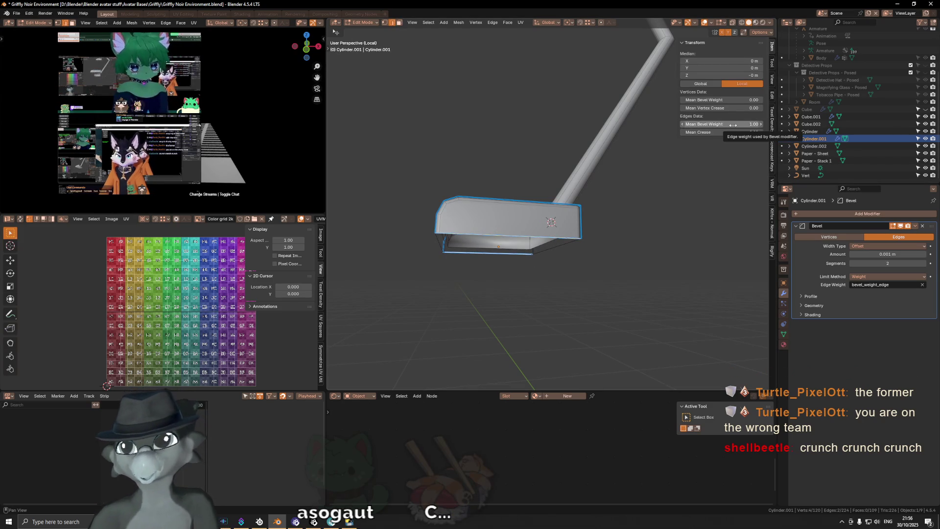
{"action": "key", "text": "ctrl+z"}
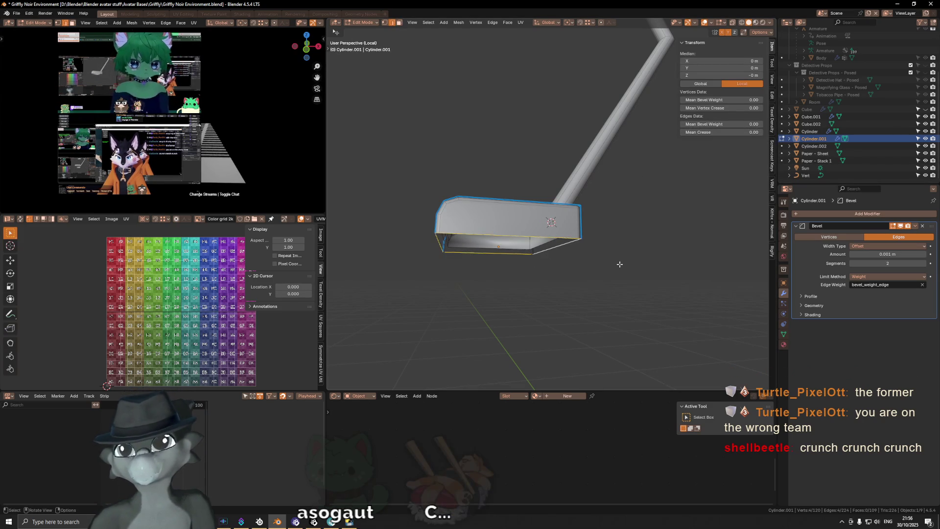
{"action": "key", "text": "f"}
{"action": "right_click", "coordinate": [651, 267]}
{"action": "left_click", "coordinate": [650, 268]}
{"action": "middle_click_drag", "start_coordinate": [637, 273], "coordinate": [603, 249]}
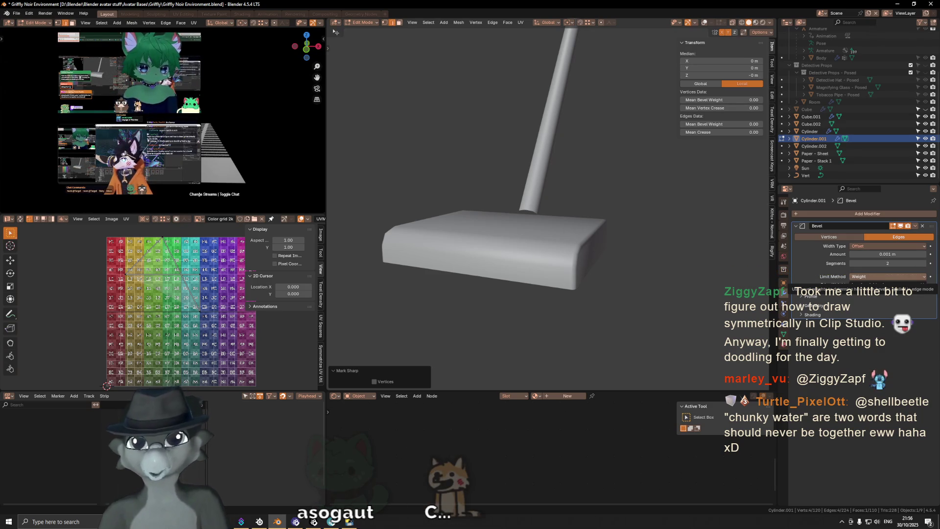
{"action": "scroll", "coordinate": [542, 185], "scroll_direction": "down", "scroll_amount": 3}
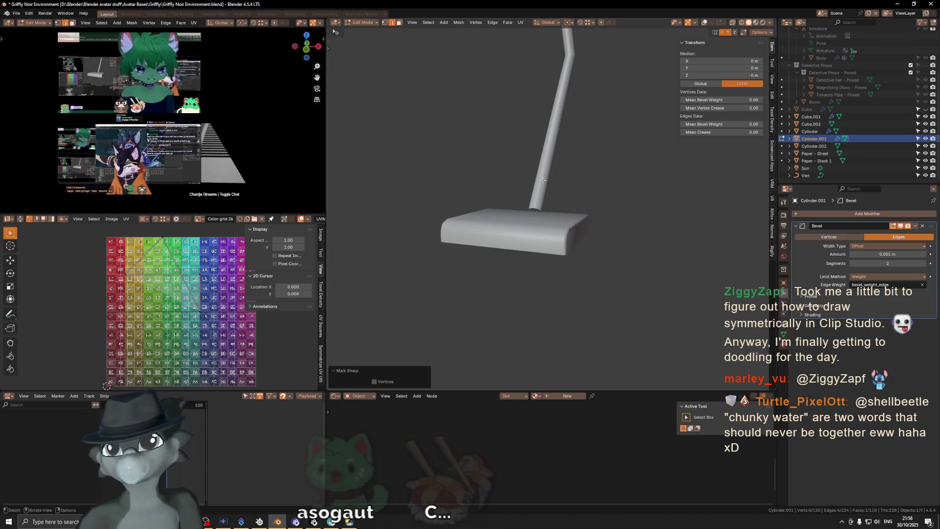
{"action": "mouse_move", "coordinate": [542, 184]}
{"action": "middle_mouse_down"}
{"action": "mouse_move", "coordinate": [542, 164]}
{"action": "mouse_move", "coordinate": [579, 182]}
{"action": "mouse_move", "coordinate": [552, 233]}
{"action": "mouse_move", "coordinate": [570, 287]}
{"action": "middle_mouse_up"}
{"action": "left_click", "coordinate": [571, 308]}
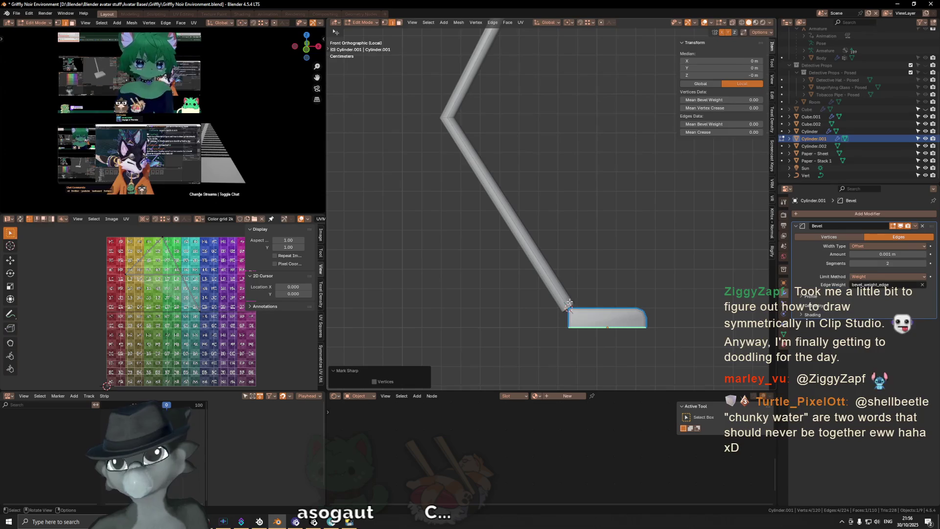
Edit the arm curve and nudge its lower end point about 0.009 m sideways and 0.003 m down.
{"action": "key", "text": "alt+q"}
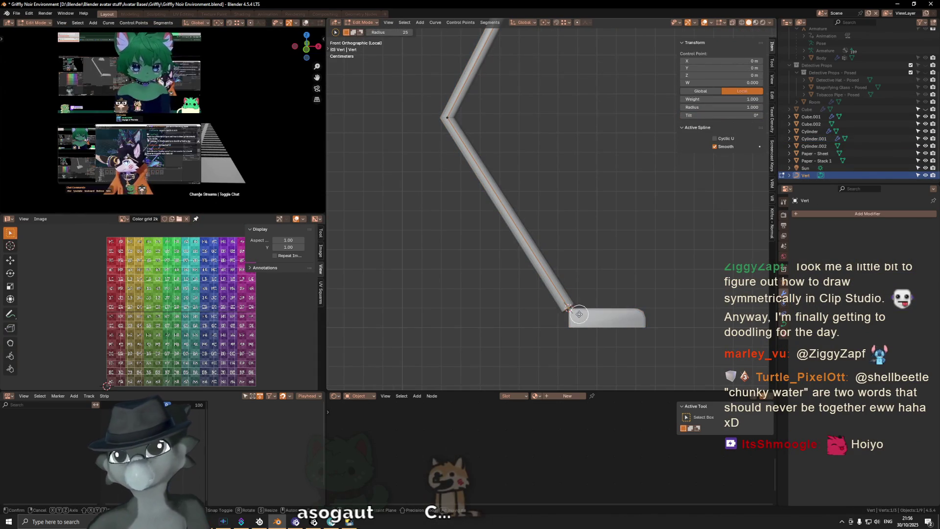
{"action": "key", "text": "g"}
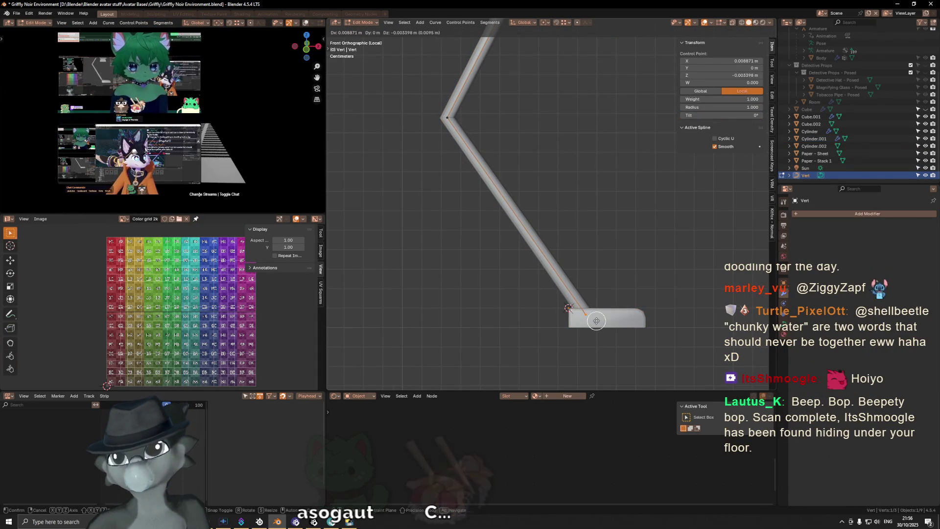
{"action": "left_click", "coordinate": [596, 320]}
{"action": "key", "text": "c"}
{"action": "scroll", "coordinate": [545, 267], "scroll_direction": "up", "scroll_amount": 5, "text": "shift"}
{"action": "scroll", "coordinate": [484, 151], "scroll_direction": "up", "scroll_amount": 2, "text": "shift"}
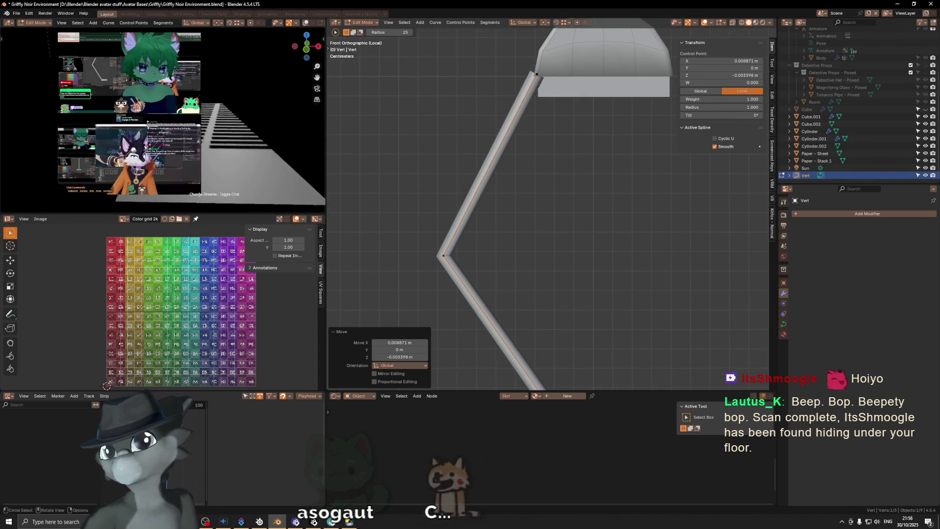
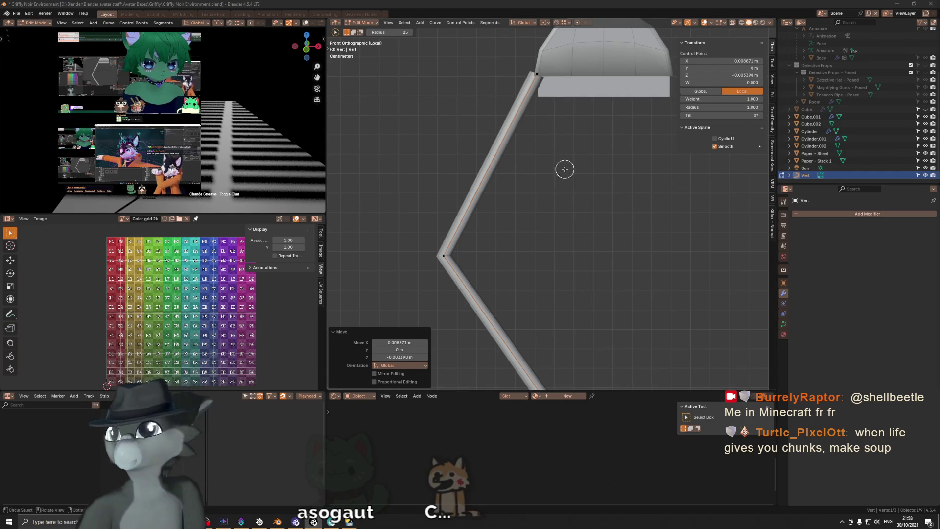
In front view, nudge the bent arm's elbow and top points to new positions.
{"action": "mouse_move", "coordinate": [531, 149]}
{"action": "middle_mouse_down"}
{"action": "mouse_move", "coordinate": [531, 161]}
{"action": "mouse_move", "coordinate": [597, 137]}
{"action": "mouse_move", "coordinate": [553, 137]}
{"action": "middle_mouse_up"}
{"action": "key", "text": "KP_3"}
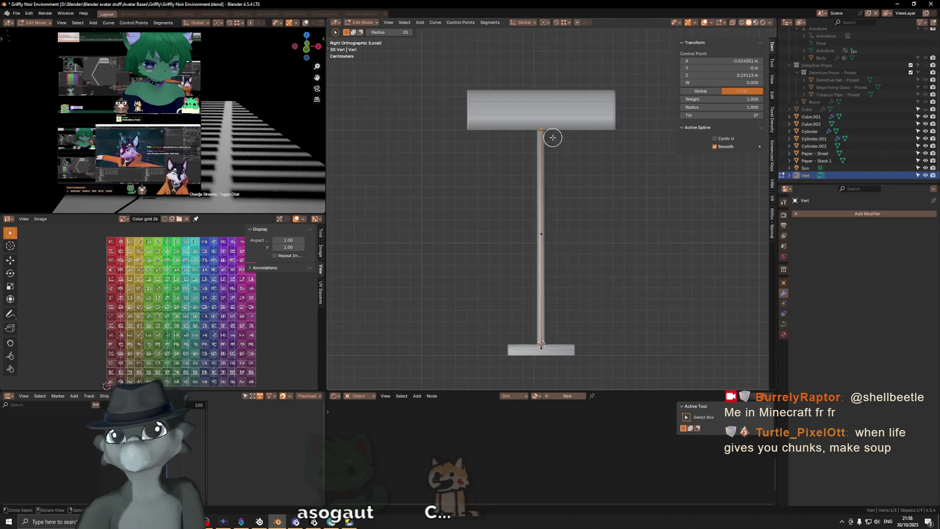
{"action": "key", "text": "KP_1"}
{"action": "key", "text": "g"}
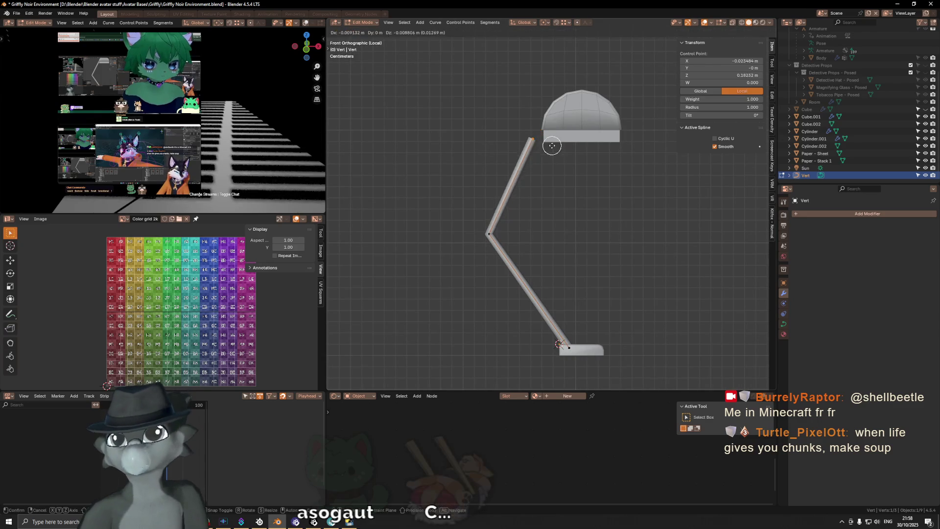
{"action": "key", "text": "Escape"}
{"action": "key", "text": "g"}
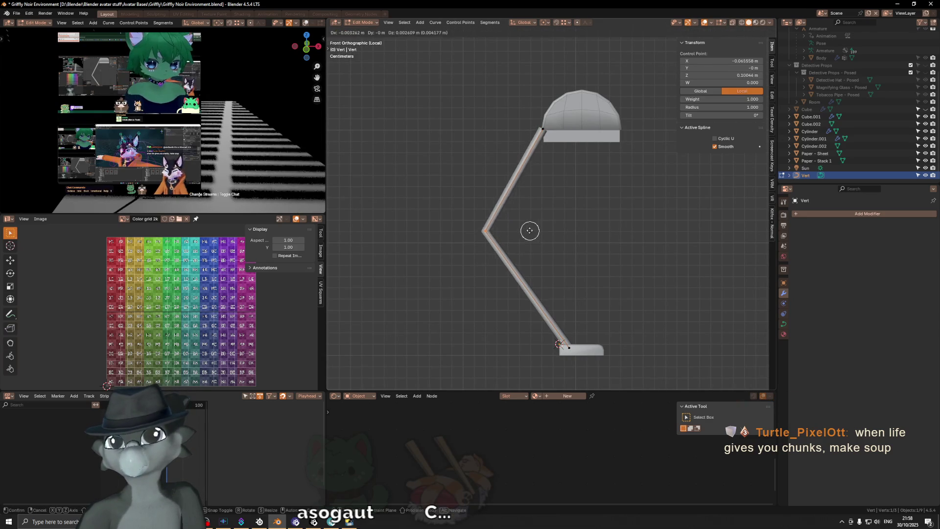
{"action": "left_click", "coordinate": [524, 224]}
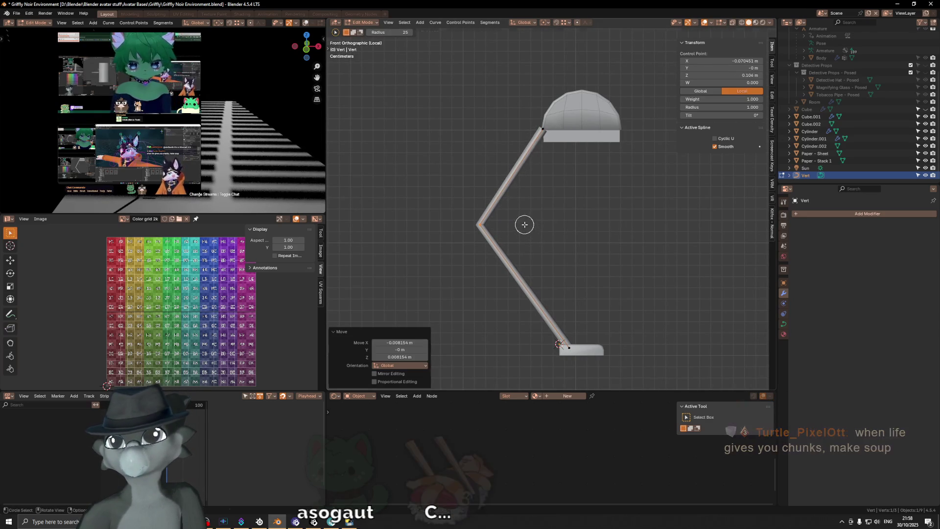
{"action": "left_click", "coordinate": [540, 133]}
{"action": "key", "text": "g"}
{"action": "left_click", "coordinate": [539, 128]}
Try raising the elbow and sliding the top point along X, then undo back to the bent arm.
{"action": "left_click", "coordinate": [480, 224]}
{"action": "key", "text": "g"}
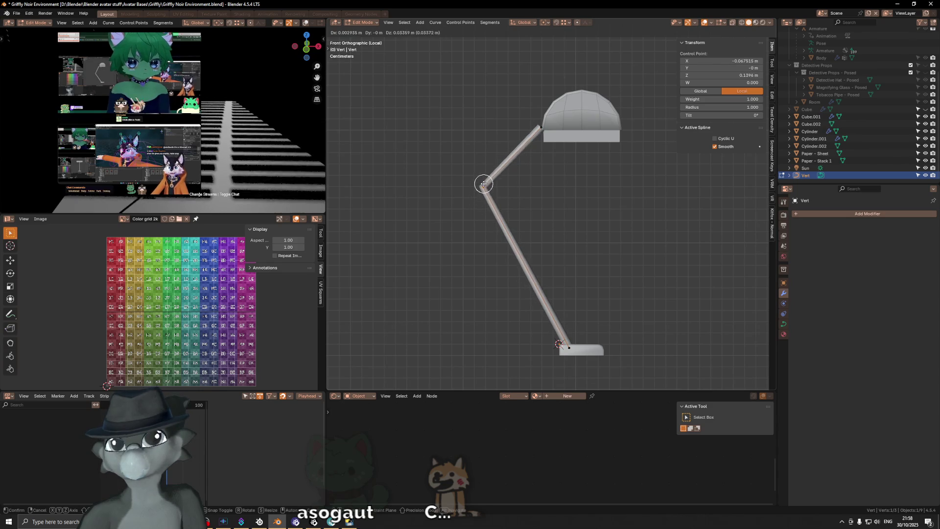
{"action": "left_click", "coordinate": [483, 190]}
{"action": "key", "text": "ctrl+z"}
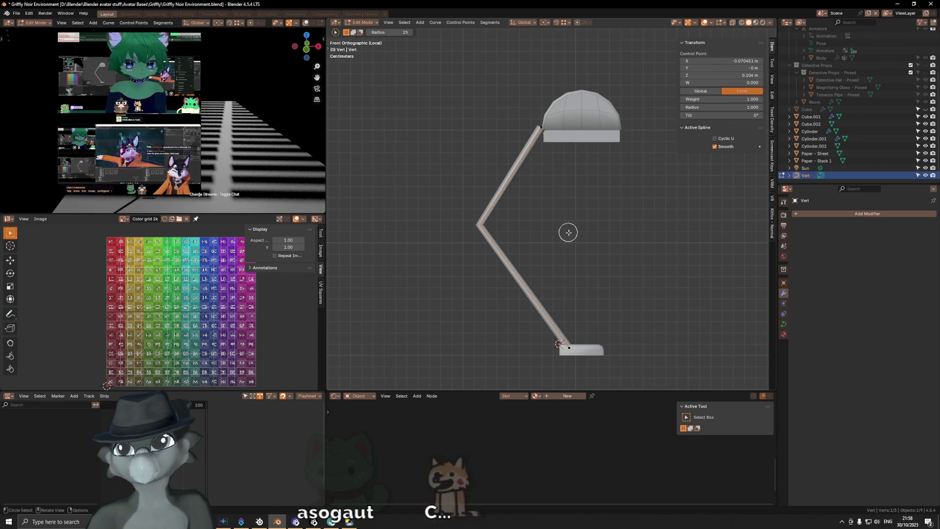
{"action": "key", "text": "ctrl+z"}
{"action": "key", "text": "ctrl+shift+z"}
{"action": "key", "text": "ctrl+z"}
{"action": "left_click", "coordinate": [540, 131]}
{"action": "key", "text": "g"}
{"action": "key", "text": "x"}
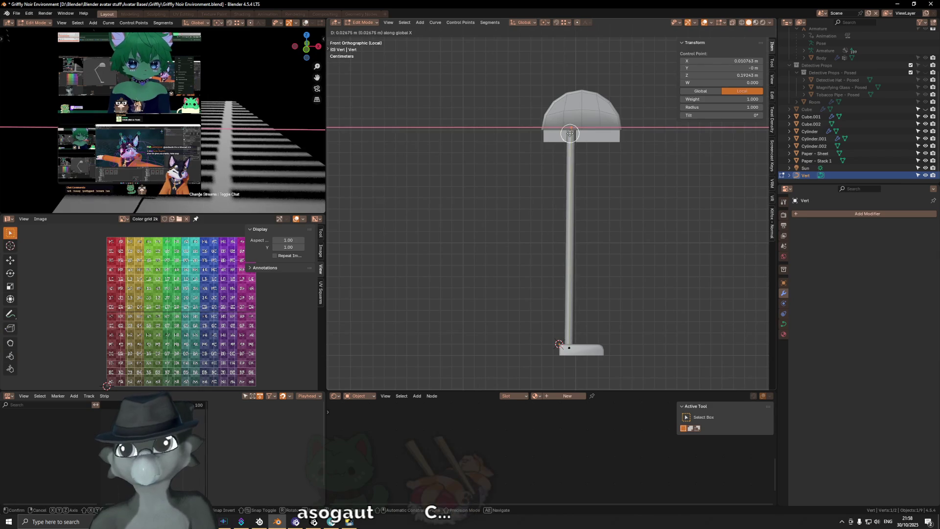
{"action": "left_click", "coordinate": [563, 345]}
{"action": "key", "text": "c"}
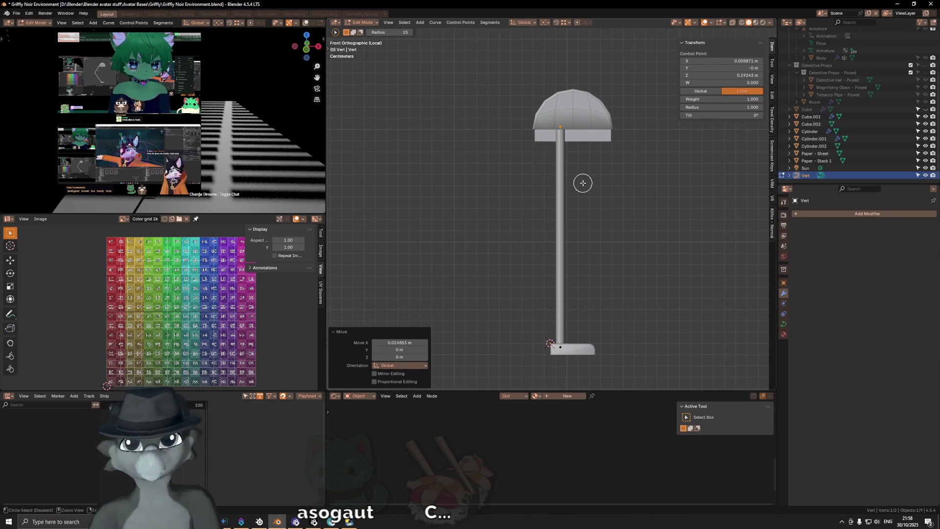
{"action": "key", "text": "ctrl+z"}
{"action": "key", "text": "ctrl+z"}
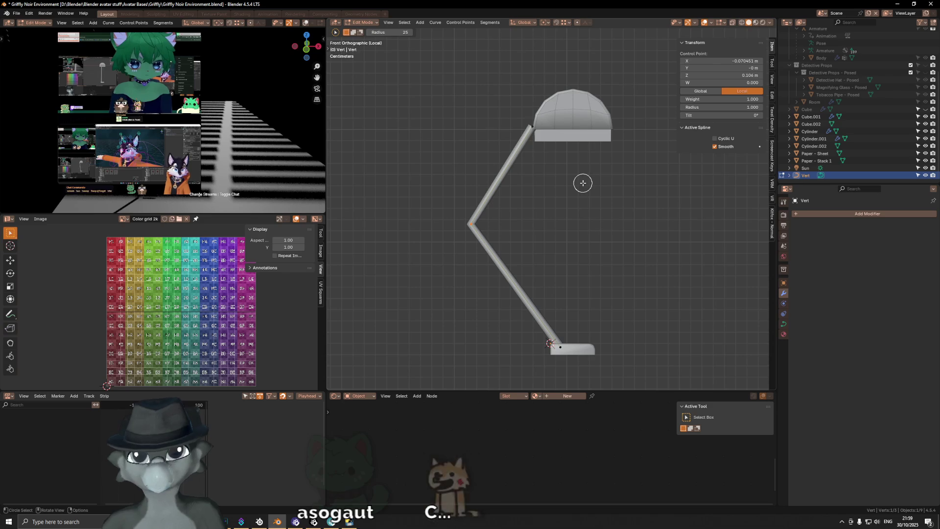
{"action": "key", "text": "ctrl+z"}
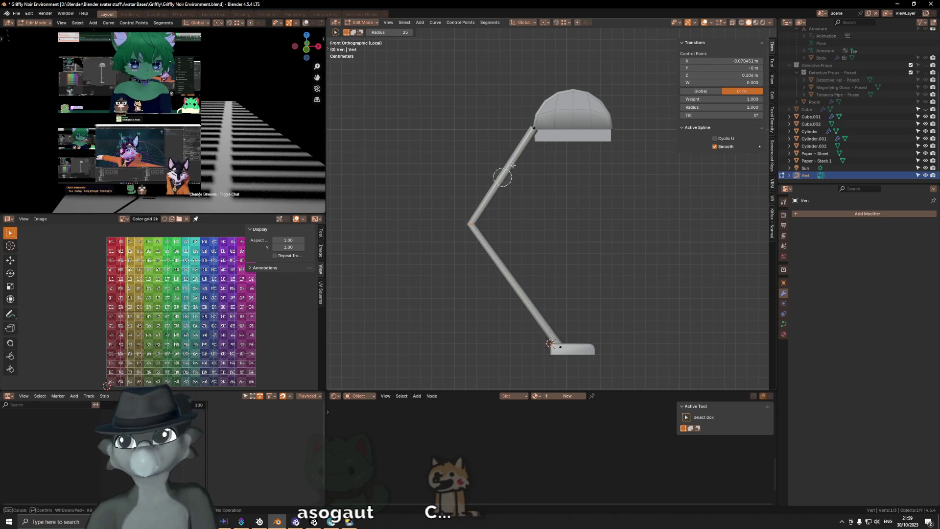
Delete the upper arm's two points, leaving only the lower segment from the base.
{"action": "middle_click_drag", "start_coordinate": [554, 177], "coordinate": [534, 163], "text": "shift"}
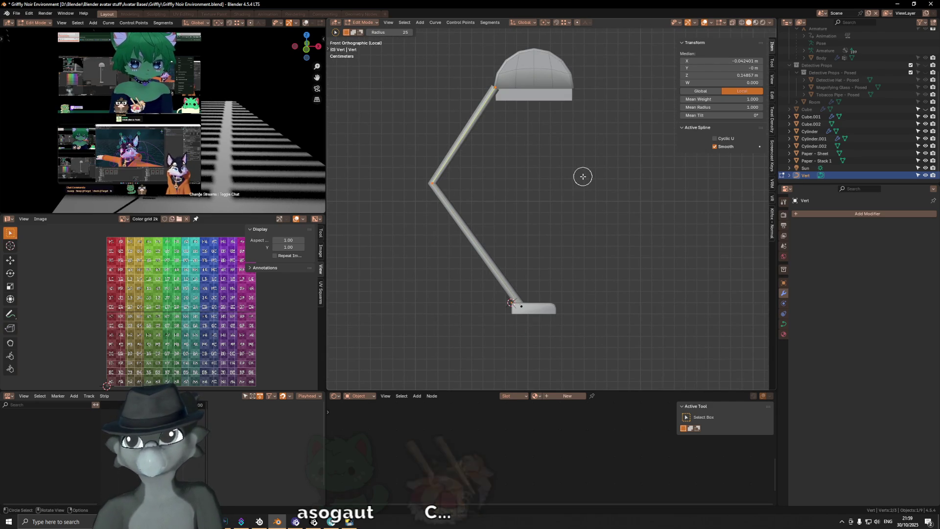
{"action": "key", "text": "x"}
{"action": "left_click", "coordinate": [582, 110]}
{"action": "left_click", "coordinate": [435, 179]}
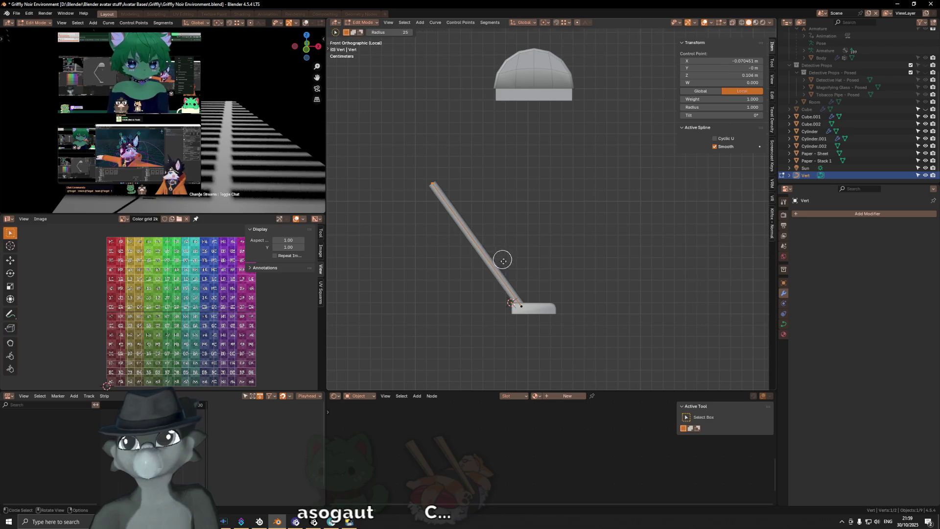
Slide the remaining top point along X so the stem stands vertical, and select it.
{"action": "key", "text": "g"}
{"action": "key", "text": "x"}
{"action": "left_click", "coordinate": [562, 219]}
{"action": "mouse_move", "coordinate": [563, 218]}
{"action": "middle_mouse_down"}
{"action": "mouse_move", "coordinate": [459, 178]}
{"action": "mouse_move", "coordinate": [466, 195]}
{"action": "mouse_move", "coordinate": [510, 176]}
{"action": "mouse_move", "coordinate": [559, 205]}
{"action": "middle_mouse_up"}
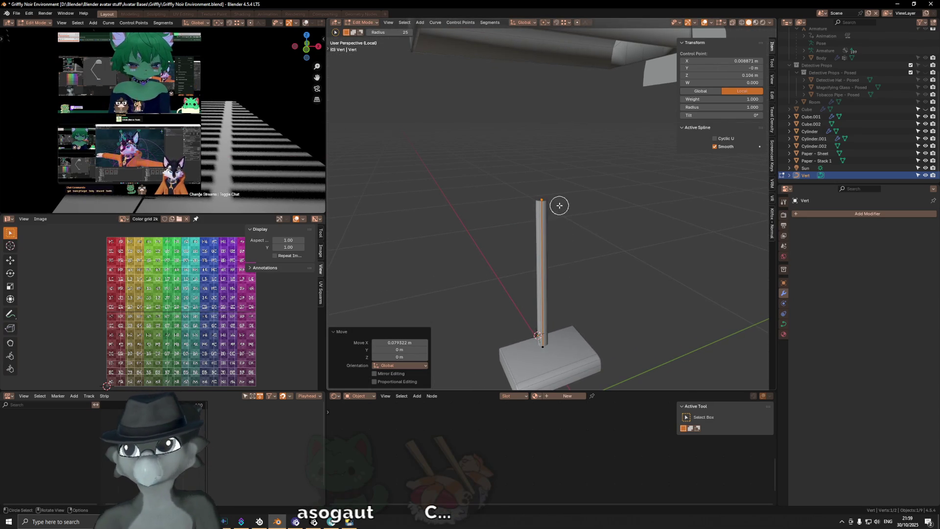
{"action": "scroll", "coordinate": [607, 214], "scroll_direction": "down", "scroll_amount": 2}
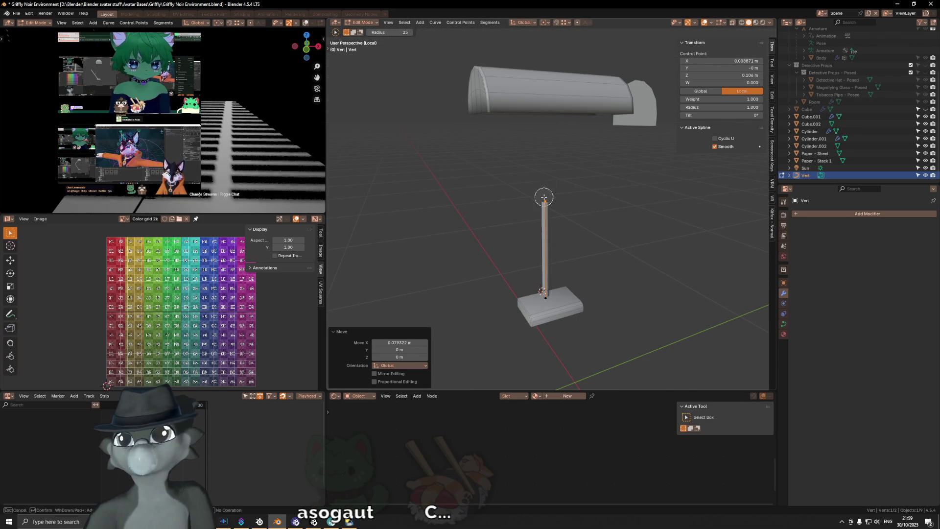
{"action": "left_click", "coordinate": [544, 195]}
{"action": "key", "text": "shift+a"}
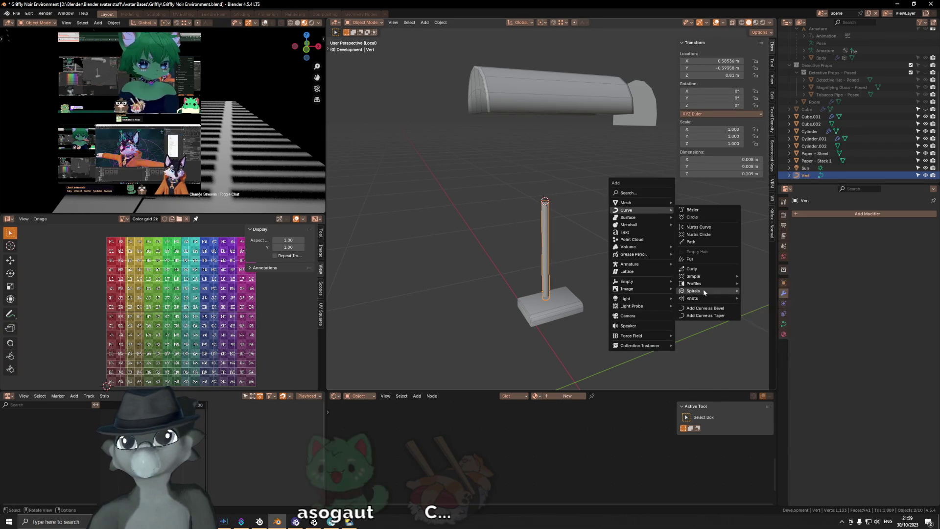
Add a Bézier curve with 0.1 m radius at the stem top and enter Edit Mode in side view.
{"action": "left_click", "coordinate": [709, 211]}
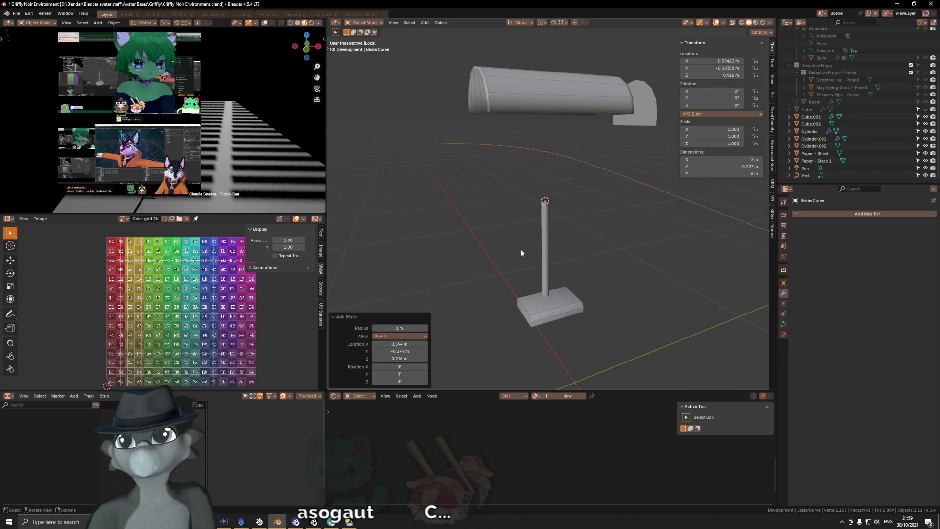
{"action": "left_click", "coordinate": [397, 328]}
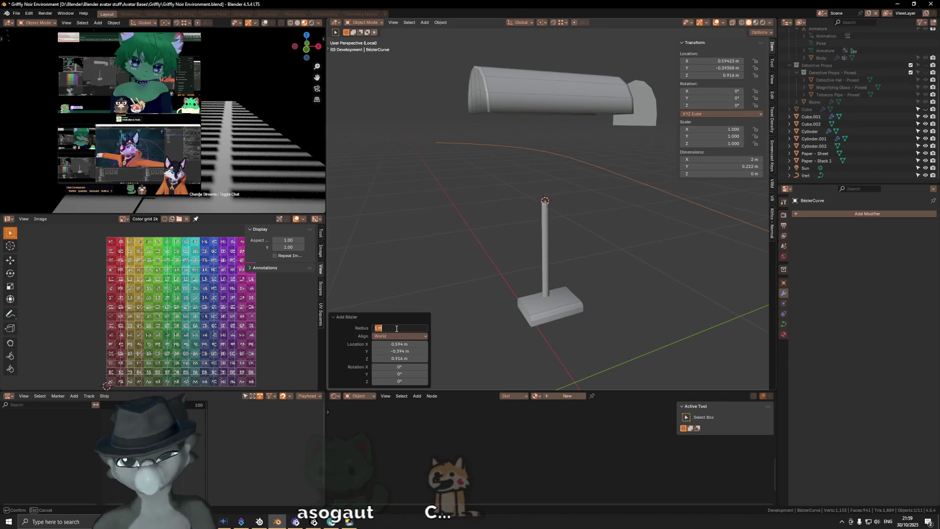
{"action": "type", "text": "2.1"}
{"action": "key", "text": "Return"}
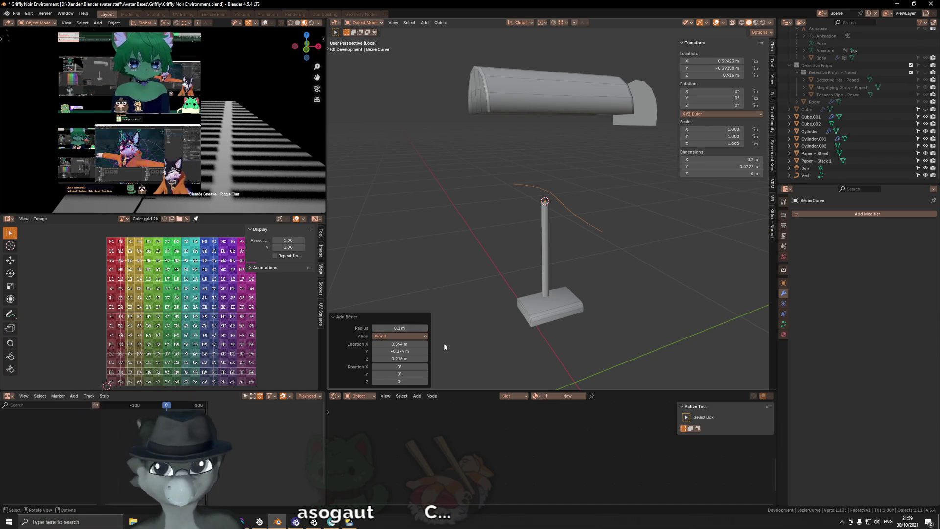
{"action": "mouse_move", "coordinate": [458, 224]}
{"action": "middle_mouse_down"}
{"action": "mouse_move", "coordinate": [514, 230]}
{"action": "mouse_move", "coordinate": [555, 209]}
{"action": "middle_mouse_up"}
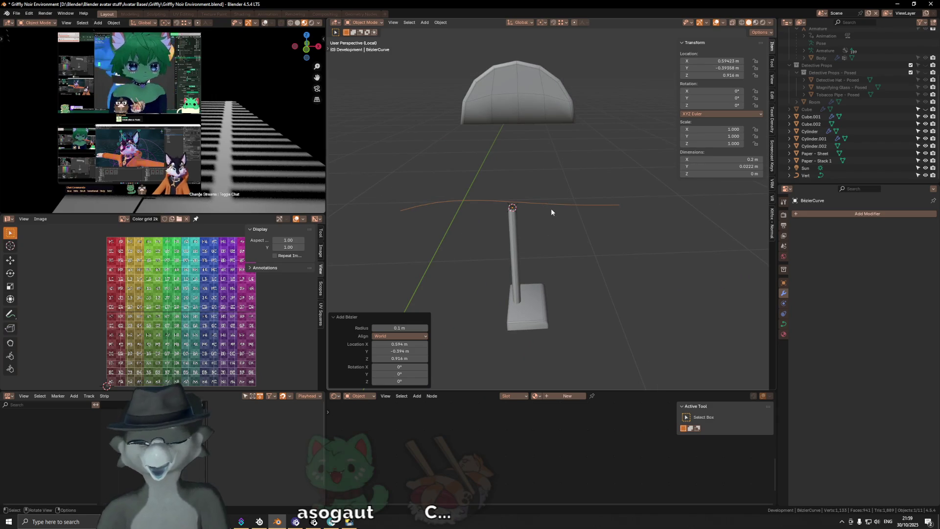
{"action": "key", "text": "KP_3"}
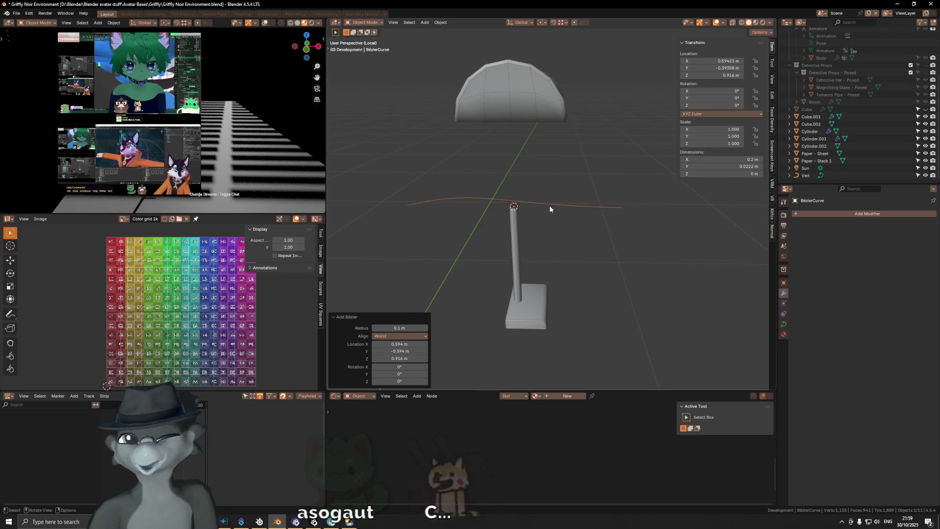
{"action": "scroll", "coordinate": [550, 208], "scroll_direction": "up", "scroll_amount": 3}
{"action": "scroll", "coordinate": [551, 208], "scroll_direction": "up", "scroll_amount": 3}
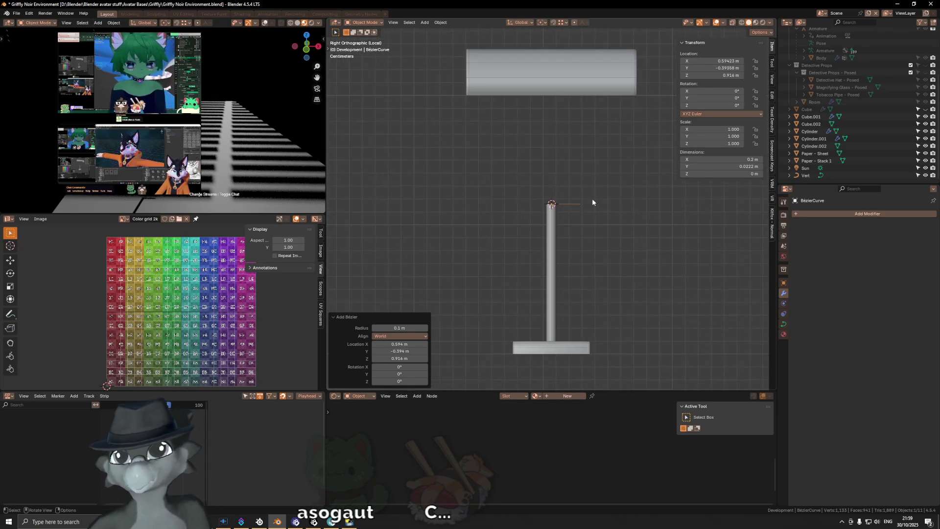
{"action": "key", "text": "Tab"}
{"action": "key", "text": "c"}
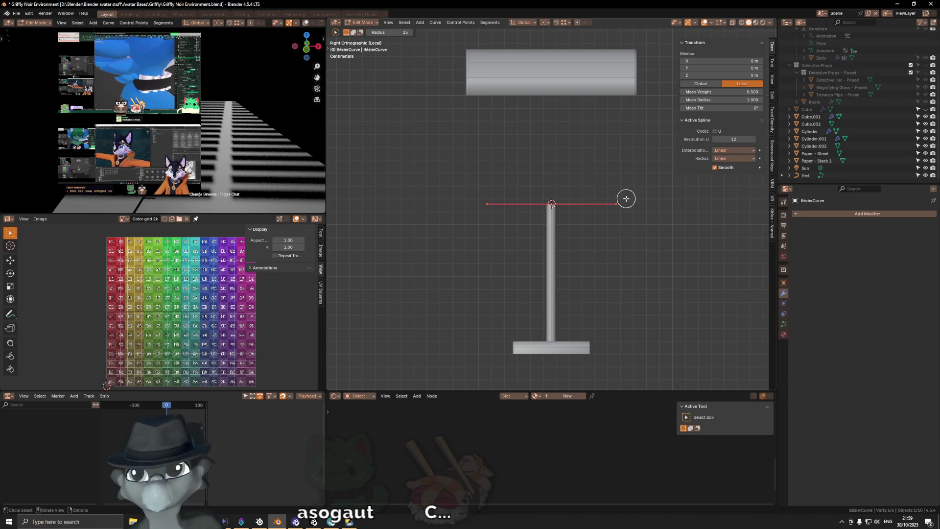
Rotate the new curve 90° around Y and 90° around Z so it stands upright.
{"action": "middle_click_drag", "start_coordinate": [564, 204], "coordinate": [591, 230]}
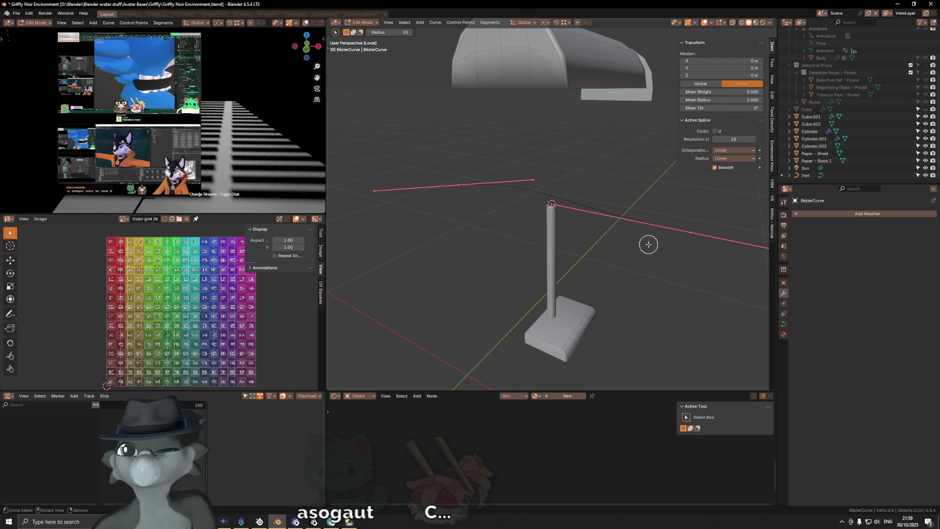
{"action": "key", "text": "r"}
{"action": "key", "text": "Escape"}
{"action": "key", "text": "r"}
{"action": "key", "text": "y"}
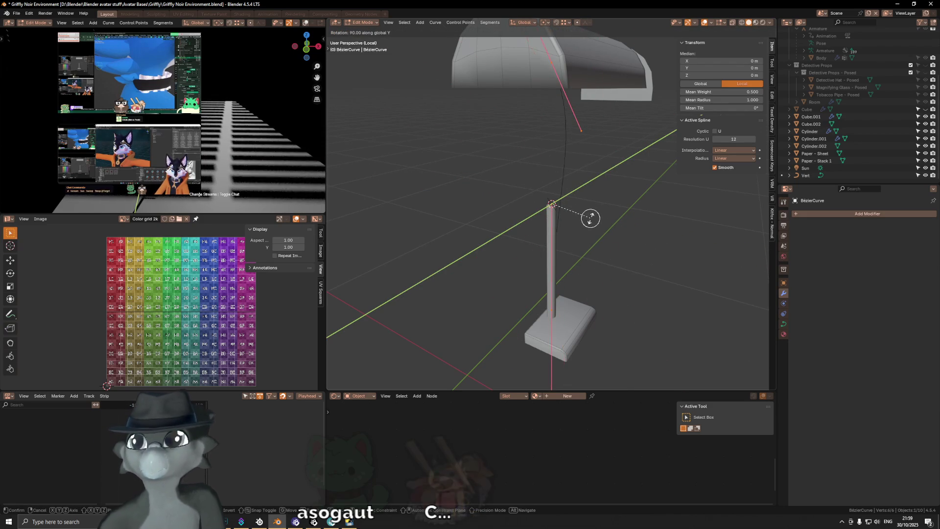
{"action": "left_click", "coordinate": [591, 218]}
{"action": "key", "text": "r"}
{"action": "key", "text": "z"}
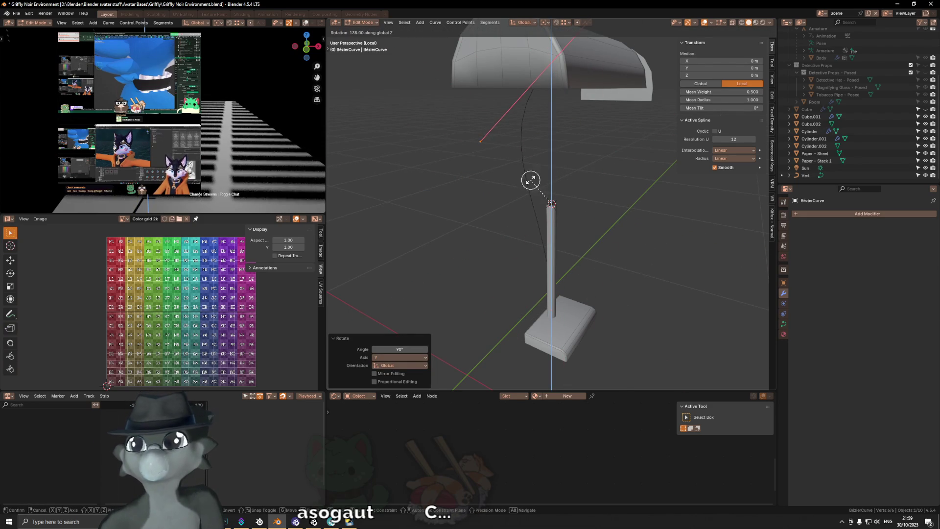
{"action": "left_click", "coordinate": [554, 178]}
{"action": "key", "text": "c"}
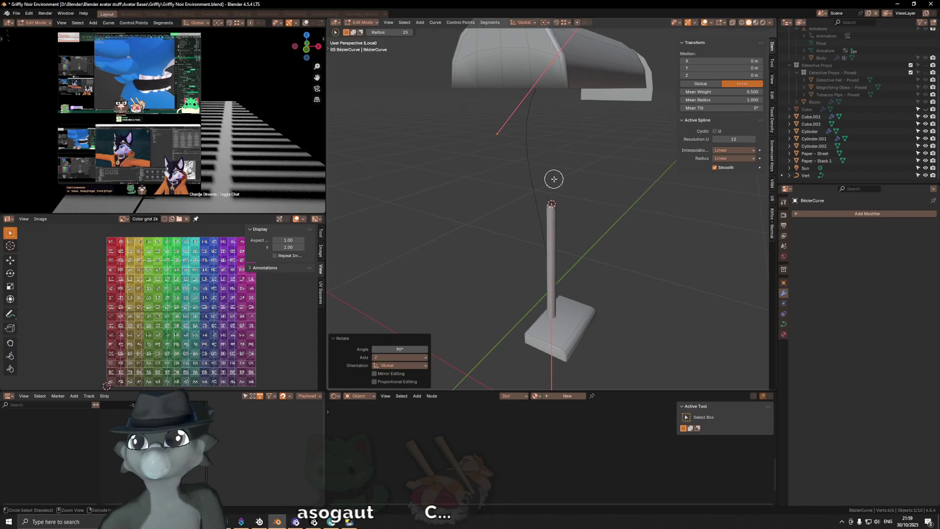
Select the curve point at the stem top and zoom in on it in side view.
{"action": "middle_click_drag", "start_coordinate": [623, 212], "coordinate": [637, 213]}
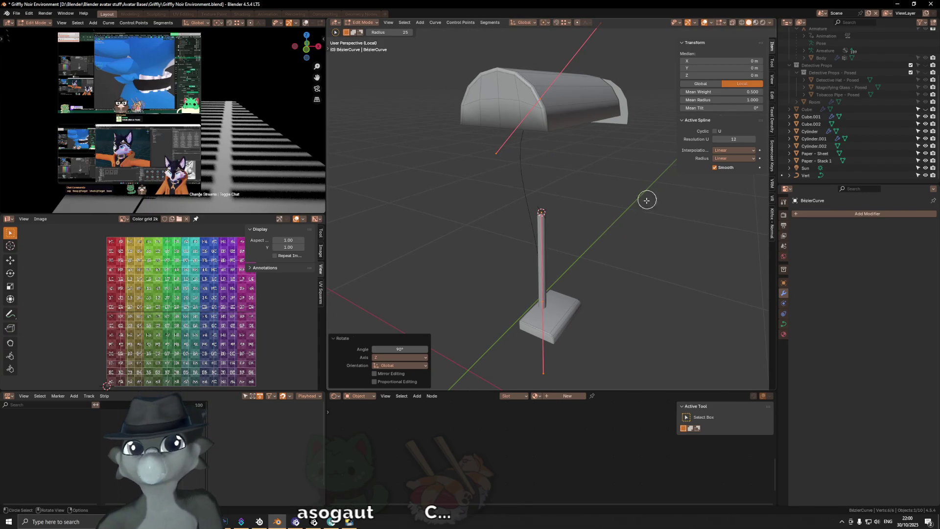
{"action": "left_click", "coordinate": [540, 298]}
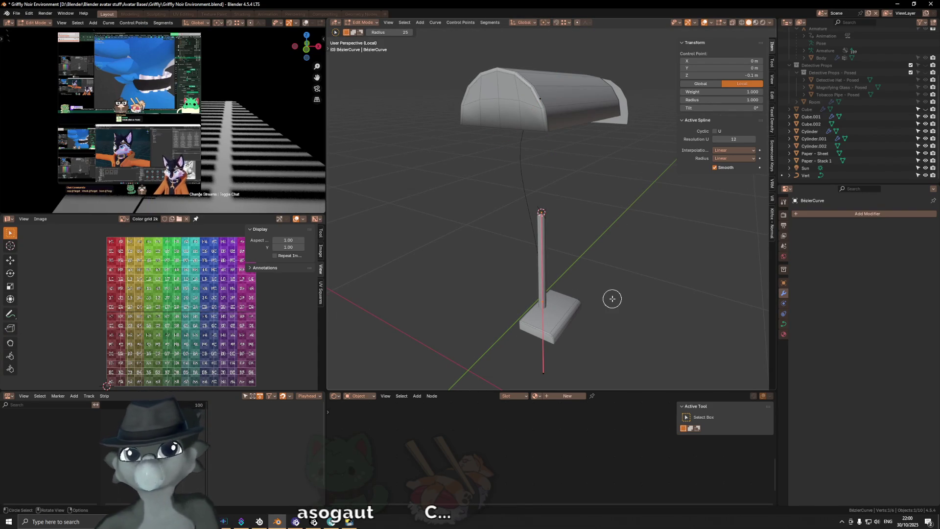
{"action": "key", "text": "KP_3"}
{"action": "middle_click_drag", "start_coordinate": [613, 300], "coordinate": [607, 274], "text": "ctrl"}
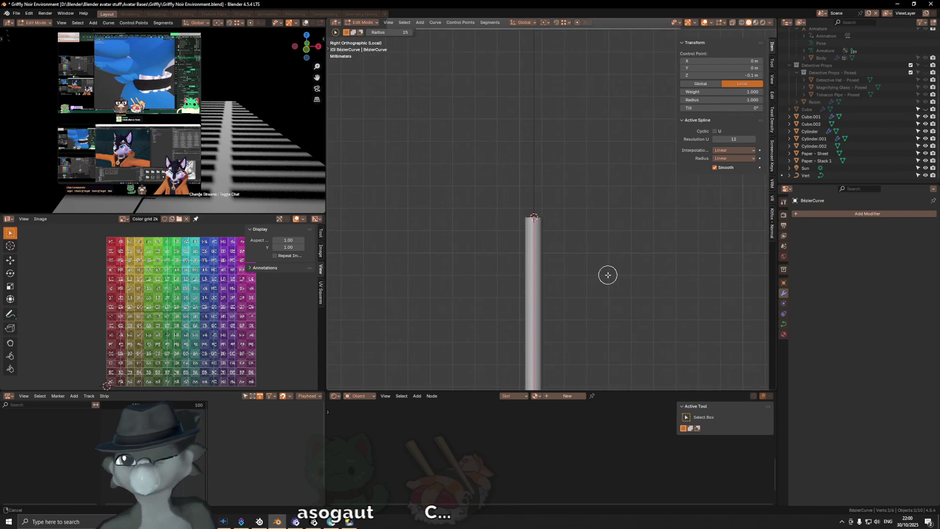
In front view, raise the selected curve point along Z to sit on the stem top.
{"action": "key", "text": "KP_1"}
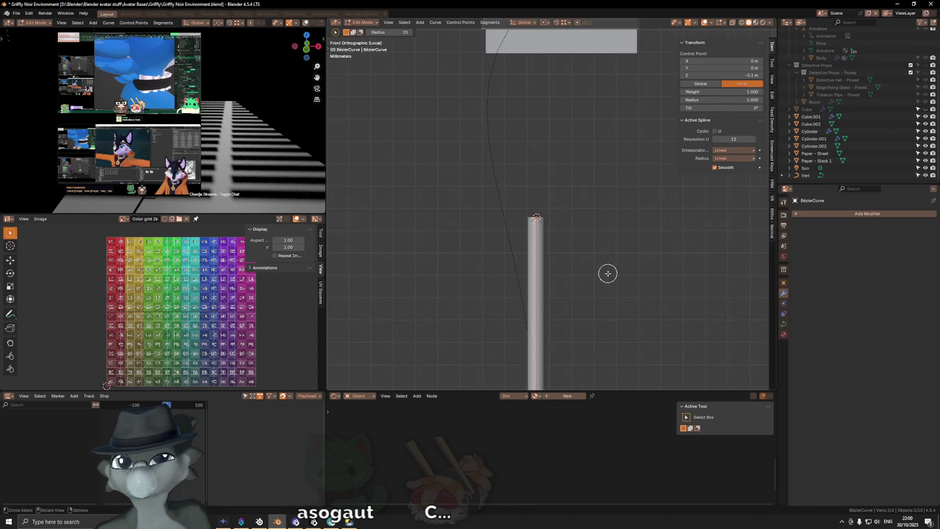
{"action": "key", "text": "g"}
{"action": "key", "text": "z"}
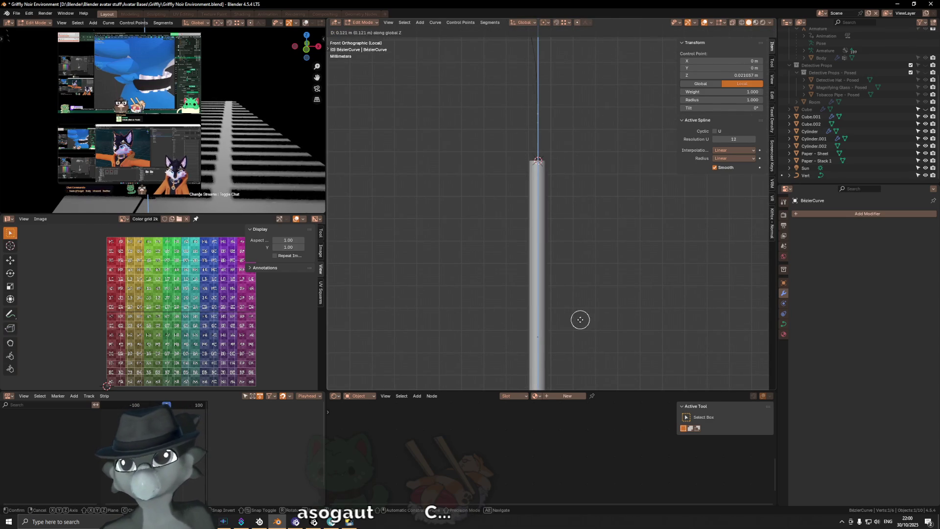
{"action": "right_click", "coordinate": [545, 154]}
{"action": "mouse_move", "coordinate": [546, 153]}
{"action": "middle_mouse_down", "text": "shift"}
{"action": "mouse_move", "coordinate": [549, 273]}
{"action": "mouse_move", "coordinate": [544, 250]}
{"action": "middle_mouse_up", "text": "shift"}
{"action": "key", "text": "g"}
{"action": "key", "text": "z"}
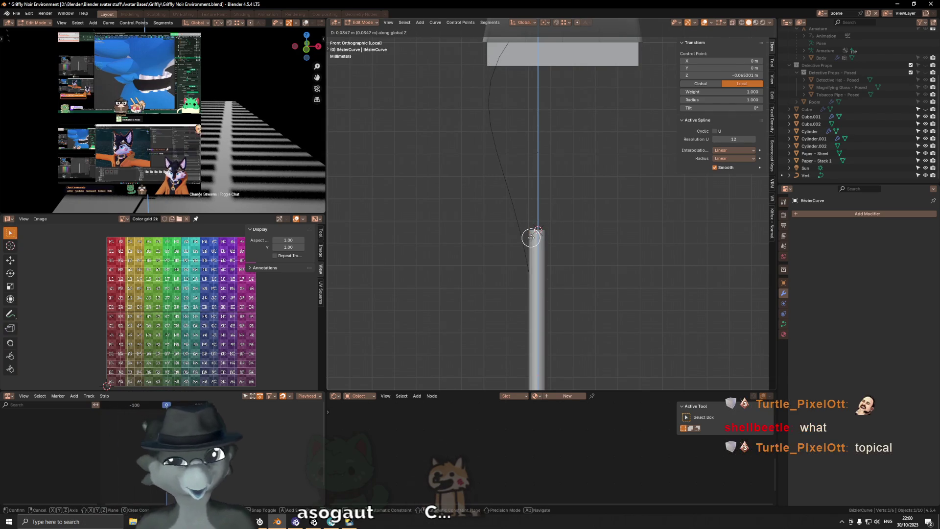
{"action": "left_click", "coordinate": [527, 242]}
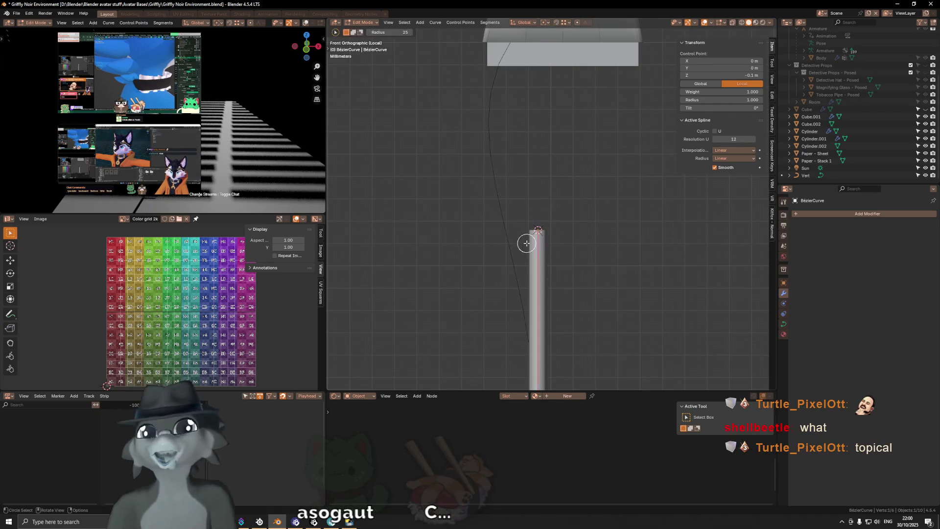
{"action": "middle_click_drag", "start_coordinate": [529, 258], "coordinate": [554, 279], "text": "shift"}
{"action": "key", "text": "g"}
{"action": "key", "text": "z"}
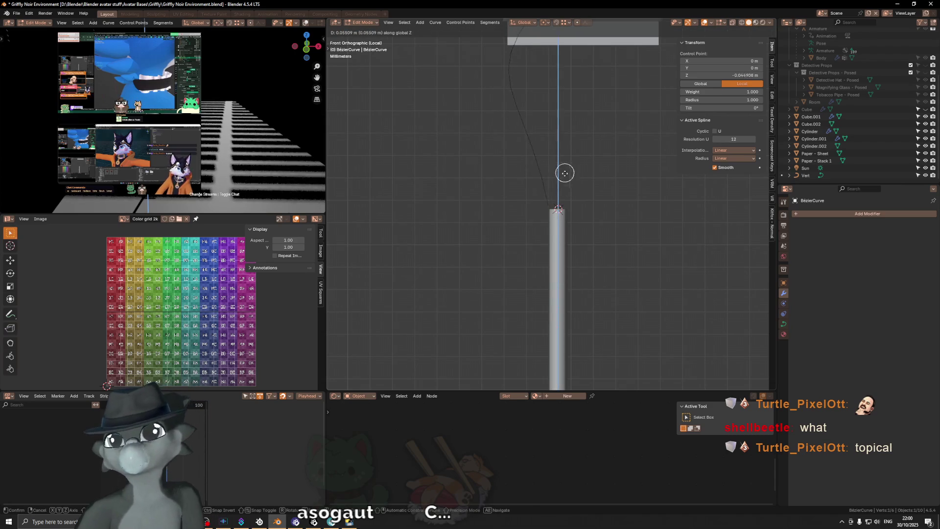
{"action": "left_click", "coordinate": [561, 206]}
Adjust the curve's upper point vertically, raising it 0.1 m then lowering it along Z.
{"action": "middle_click_drag", "start_coordinate": [555, 152], "coordinate": [538, 89], "text": "shift"}
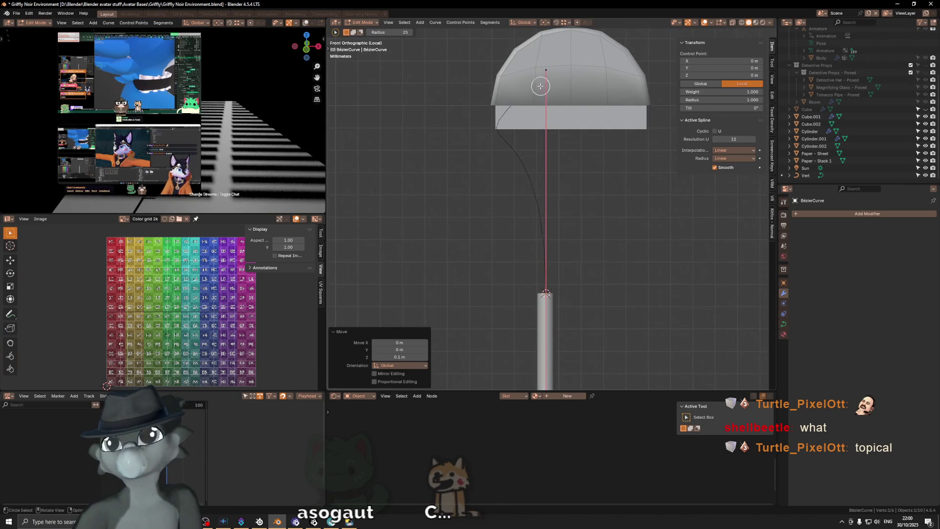
{"action": "left_click", "coordinate": [552, 75]}
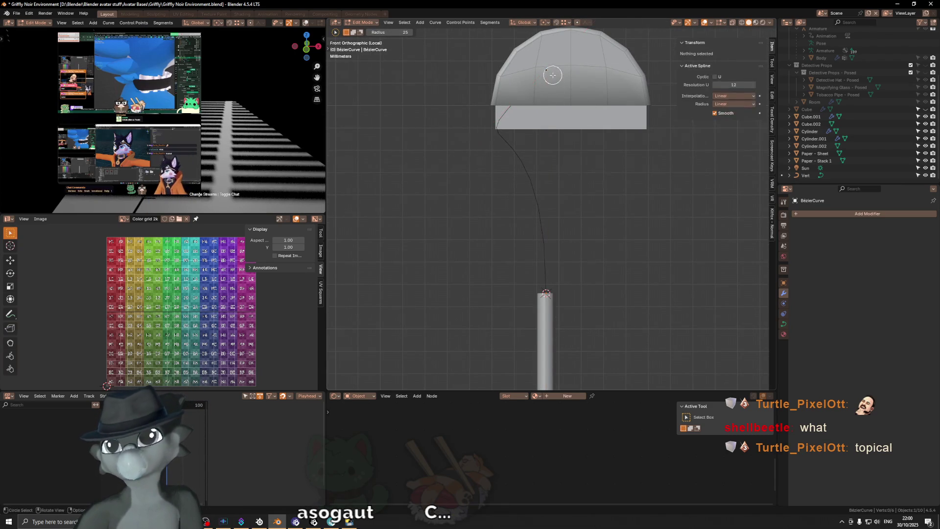
{"action": "left_click", "coordinate": [546, 144]}
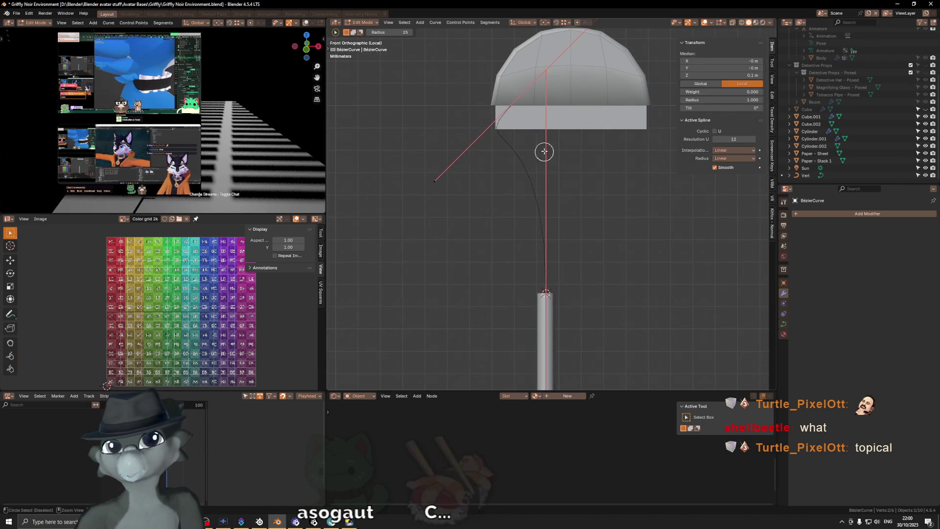
{"action": "middle_click", "coordinate": [545, 151]}
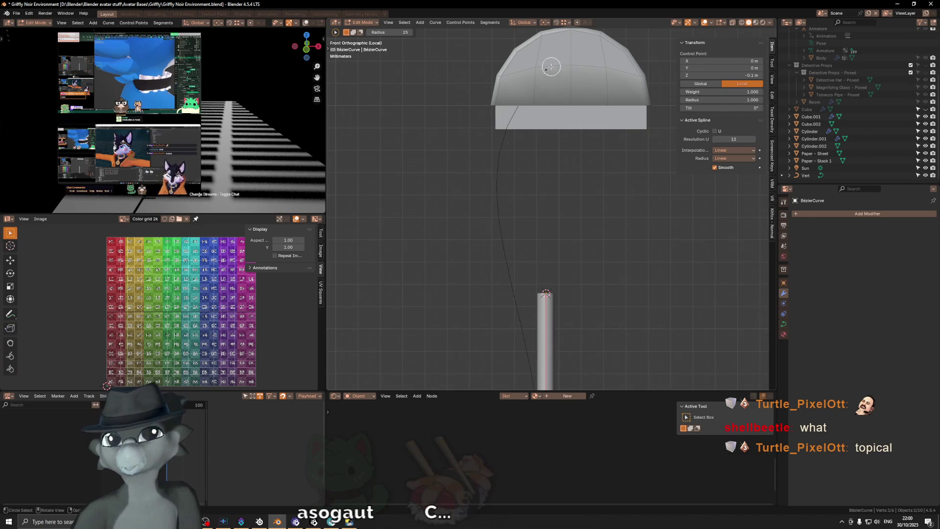
{"action": "scroll", "coordinate": [577, 182], "scroll_direction": "down", "scroll_amount": 2}
{"action": "key", "text": "g"}
{"action": "key", "text": "z"}
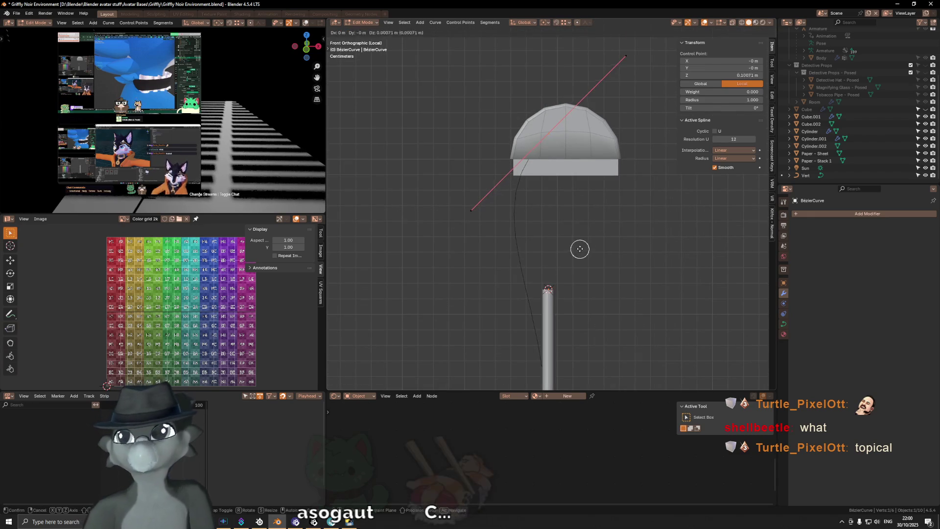
{"action": "left_click", "coordinate": [562, 214]}
{"action": "scroll", "coordinate": [563, 213], "scroll_direction": "down", "scroll_amount": 3, "text": "shift"}
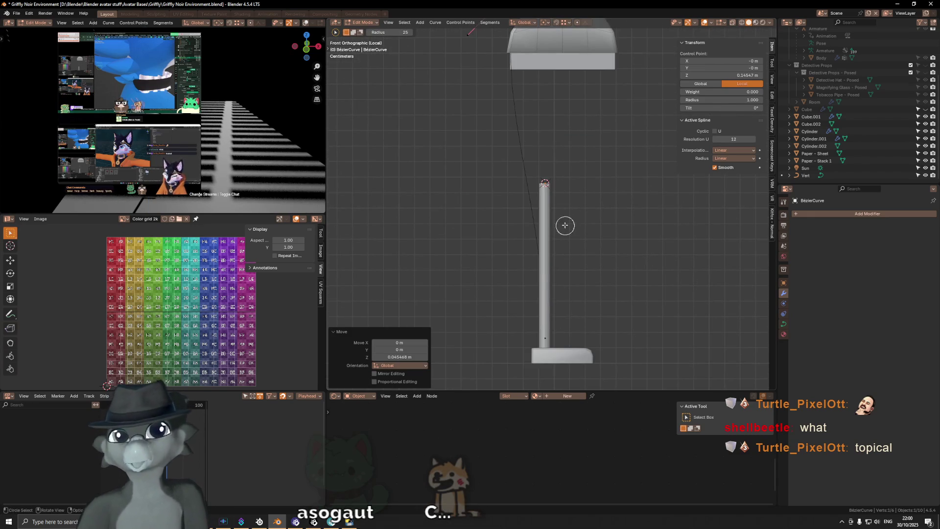
{"action": "key", "text": "ctrl+z"}
{"action": "scroll", "coordinate": [573, 227], "scroll_direction": "up", "scroll_amount": 2}
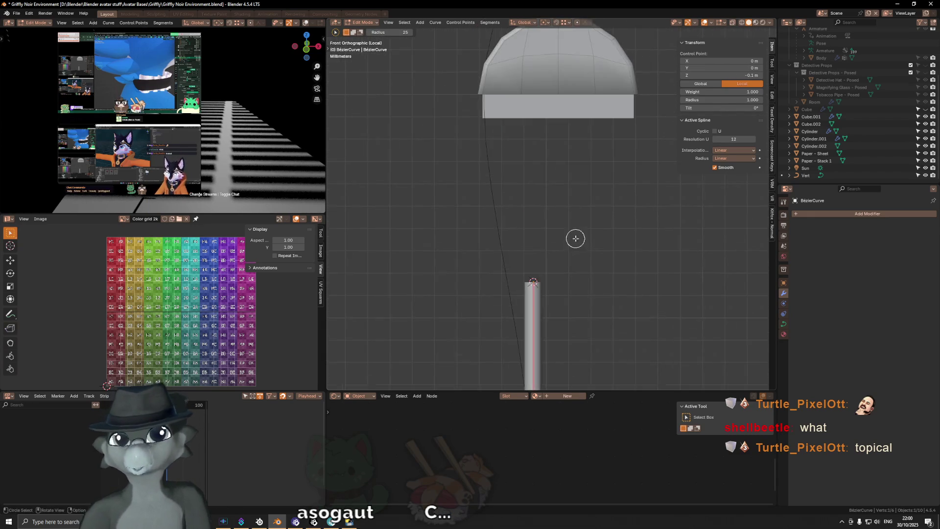
{"action": "type", "text": "gz0.1"}
{"action": "key", "text": "Return"}
{"action": "scroll", "coordinate": [557, 184], "scroll_direction": "up", "scroll_amount": 2, "text": "shift"}
{"action": "key", "text": "g"}
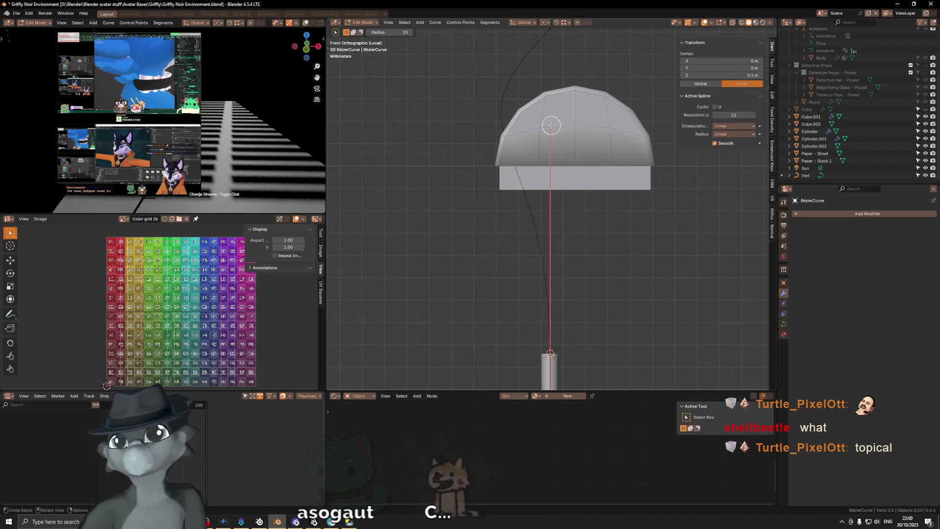
{"action": "key", "text": "z"}
{"action": "left_click", "coordinate": [545, 249]}
{"action": "scroll", "coordinate": [545, 249], "scroll_direction": "up", "scroll_amount": 2, "text": "shift"}
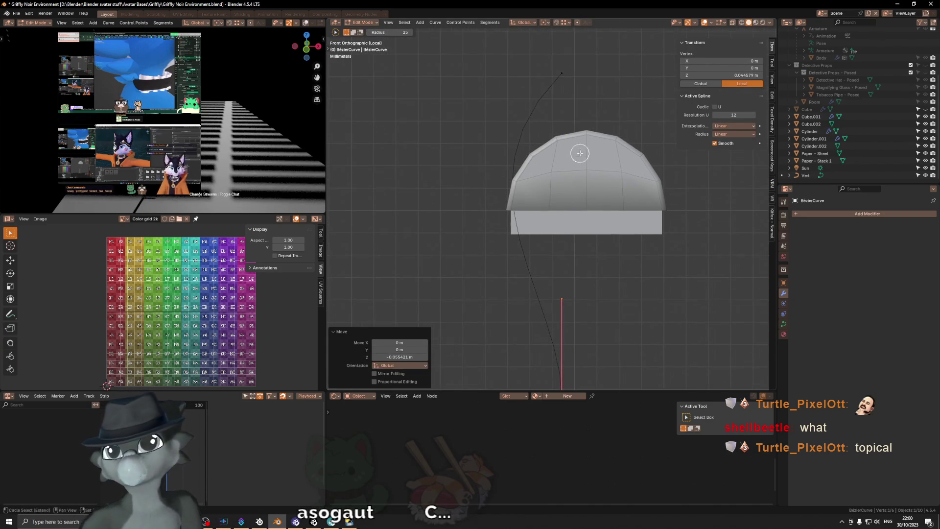
Move the other curve point along Z so it settles inside the dome shade.
{"action": "left_click", "coordinate": [563, 67]}
{"action": "key", "text": "g"}
{"action": "key", "text": "z"}
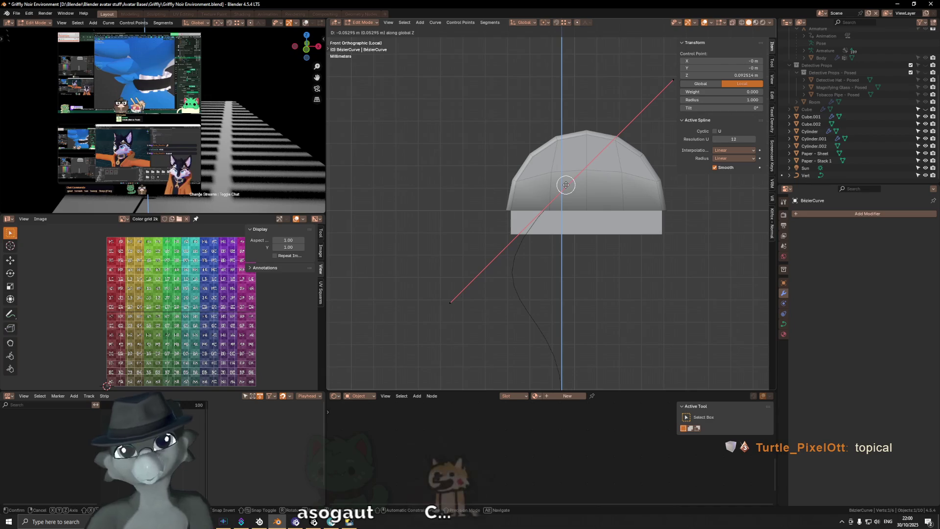
{"action": "left_click", "coordinate": [565, 185]}
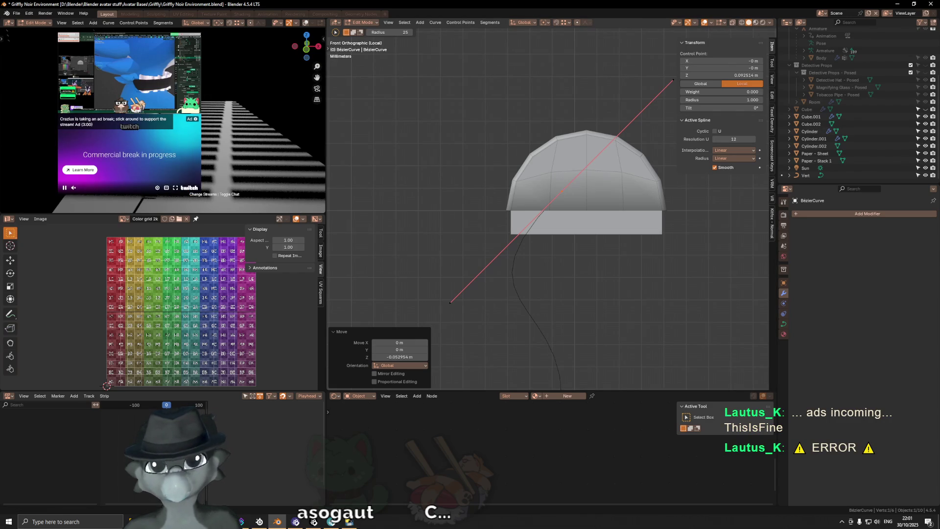
{"action": "mouse_move", "coordinate": [440, 231]}
{"action": "middle_mouse_down"}
{"action": "mouse_move", "coordinate": [504, 235]}
{"action": "mouse_move", "coordinate": [563, 258]}
{"action": "mouse_move", "coordinate": [564, 242]}
{"action": "middle_mouse_up"}
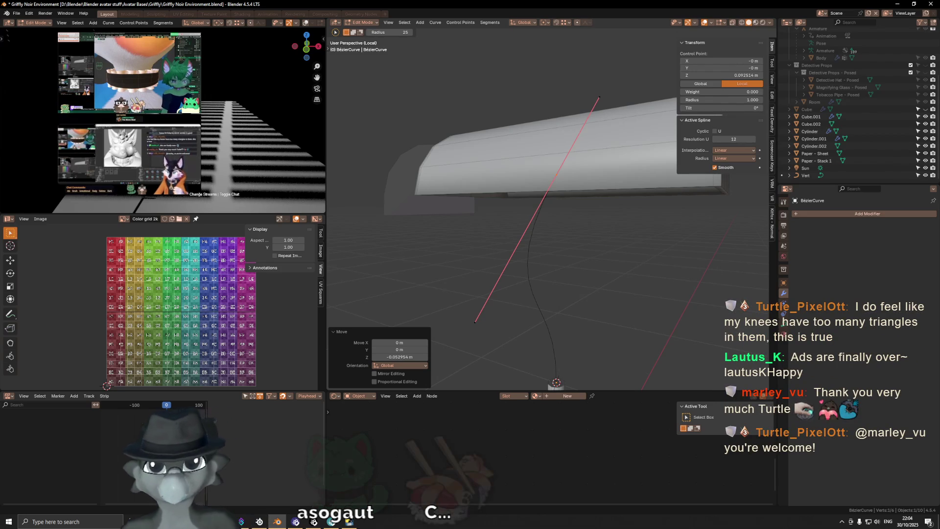
{"action": "middle_click_drag", "start_coordinate": [551, 206], "coordinate": [598, 169]}
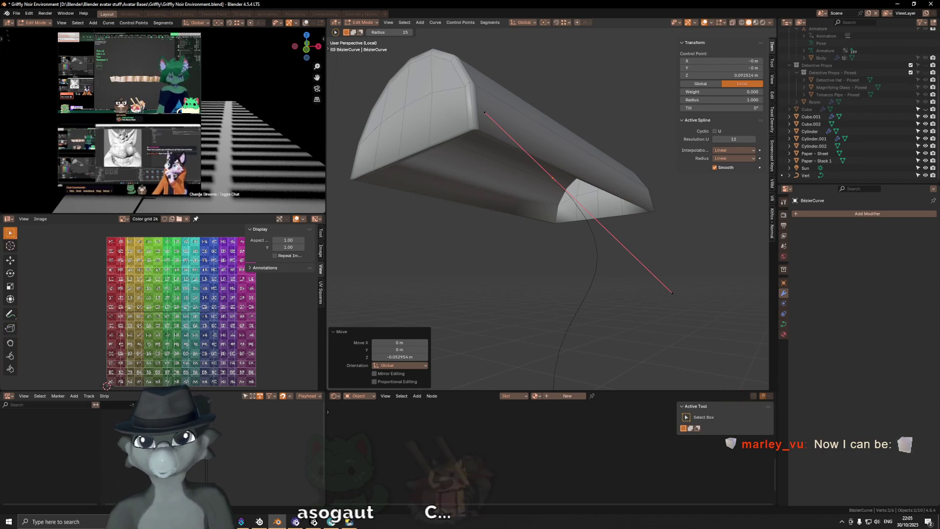
Return to Object Mode and start moving the whole arm curve along the X axis.
{"action": "key", "text": "c"}
{"action": "mouse_move", "coordinate": [548, 151]}
{"action": "middle_mouse_down"}
{"action": "mouse_move", "coordinate": [578, 171]}
{"action": "mouse_move", "coordinate": [541, 191]}
{"action": "mouse_move", "coordinate": [539, 167]}
{"action": "mouse_move", "coordinate": [551, 164]}
{"action": "mouse_move", "coordinate": [563, 179]}
{"action": "mouse_move", "coordinate": [566, 291]}
{"action": "middle_mouse_up"}
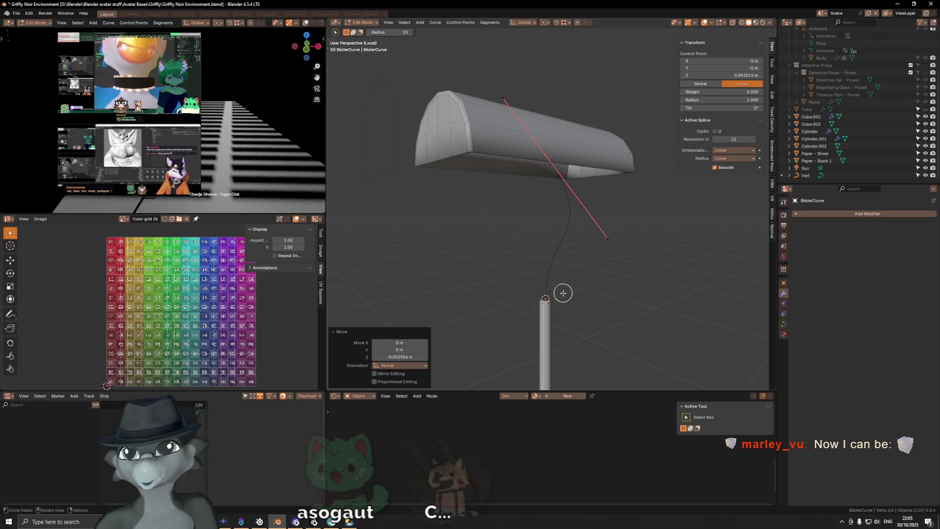
{"action": "middle_click_drag", "start_coordinate": [641, 242], "coordinate": [624, 243]}
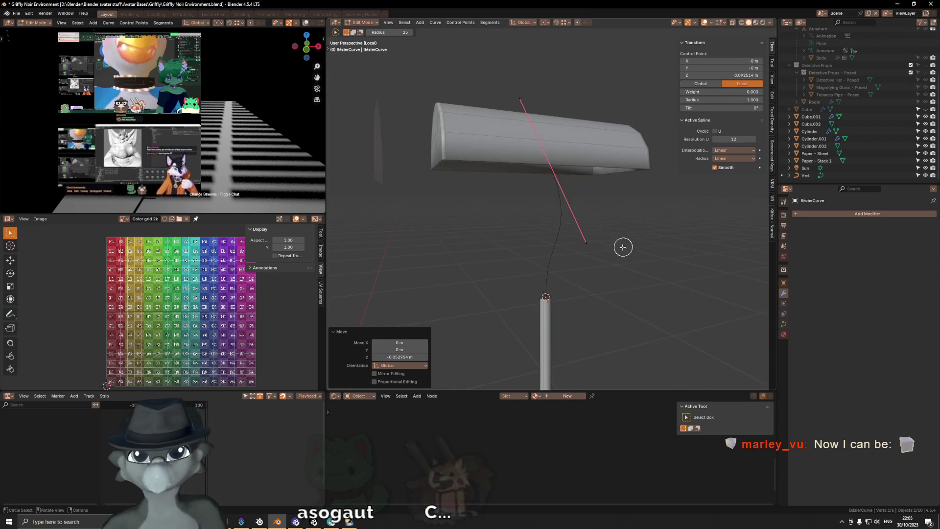
{"action": "key", "text": "Tab"}
{"action": "key", "text": "g"}
{"action": "key", "text": "x"}
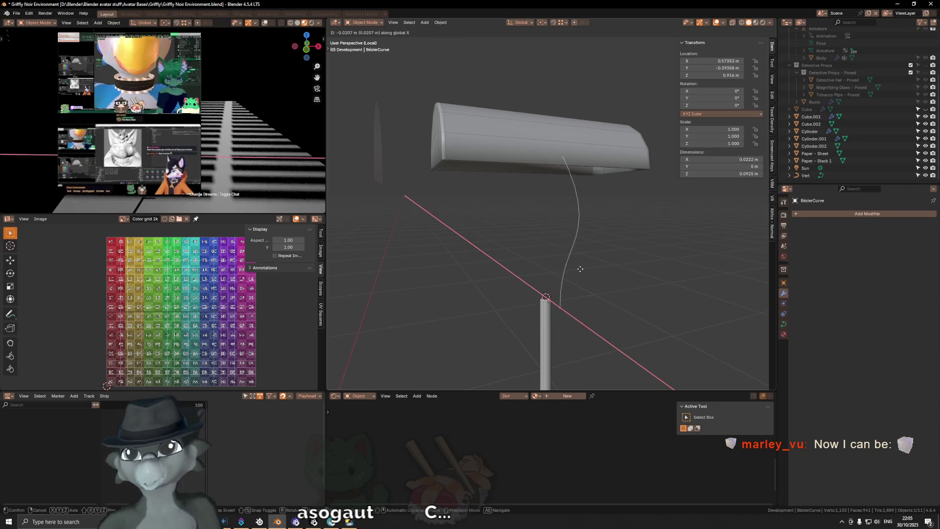
Place the curve along Y, then add a Mirror modifier about the Vert object with X disabled.
{"action": "key", "text": "y"}
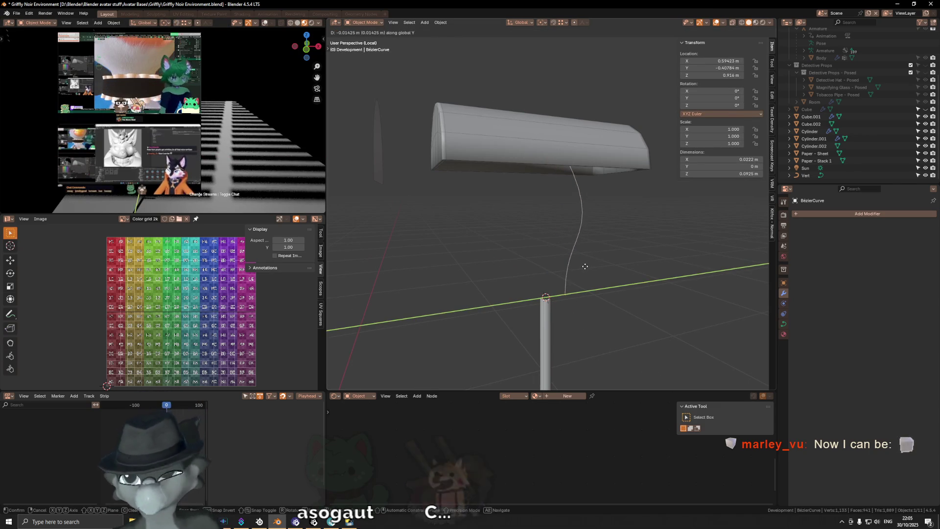
{"action": "left_click", "coordinate": [576, 268]}
{"action": "left_click", "coordinate": [784, 314]}
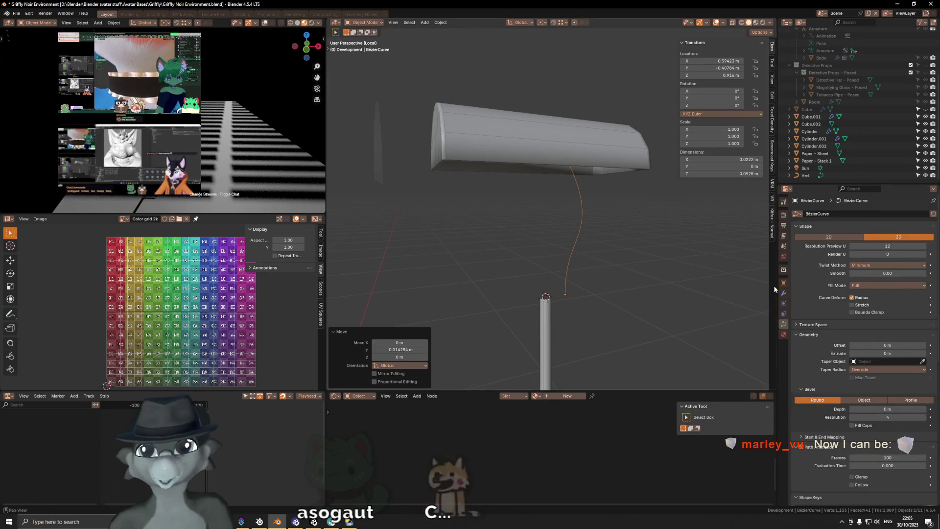
{"action": "left_click", "coordinate": [782, 293]}
{"action": "left_click", "coordinate": [818, 214]}
{"action": "type", "text": "mirror"}
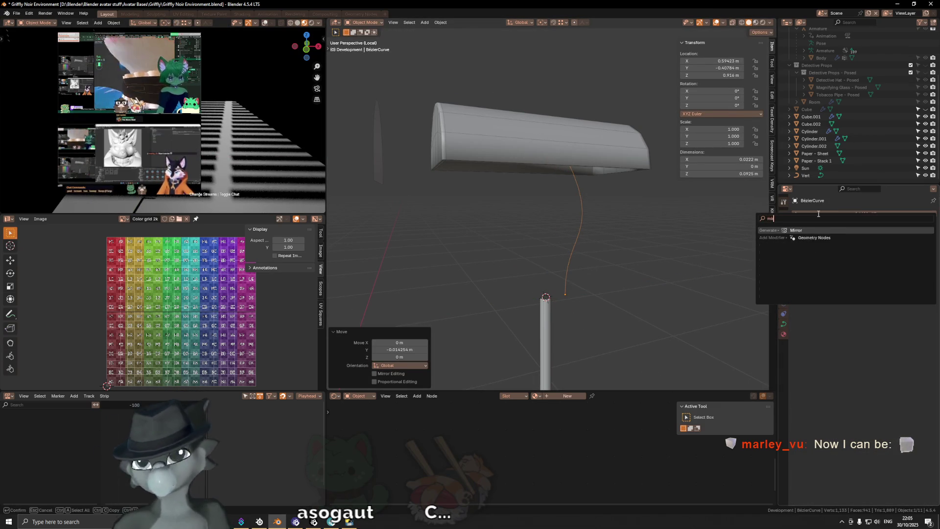
{"action": "key", "text": "Return"}
{"action": "left_click", "coordinate": [923, 263]}
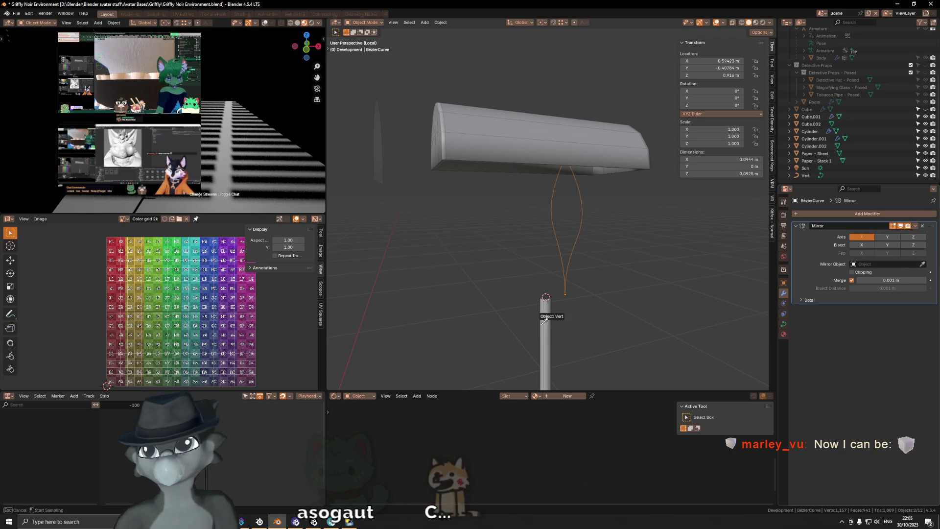
{"action": "left_click", "coordinate": [811, 175]}
{"action": "left_click", "coordinate": [862, 236]}
Bevel the curve into thin round tubes with 0.003 m depth and resolution 2.
{"action": "mouse_move", "coordinate": [723, 285]}
{"action": "middle_mouse_down"}
{"action": "mouse_move", "coordinate": [624, 289]}
{"action": "mouse_move", "coordinate": [697, 297]}
{"action": "middle_mouse_up"}
{"action": "left_click", "coordinate": [783, 324]}
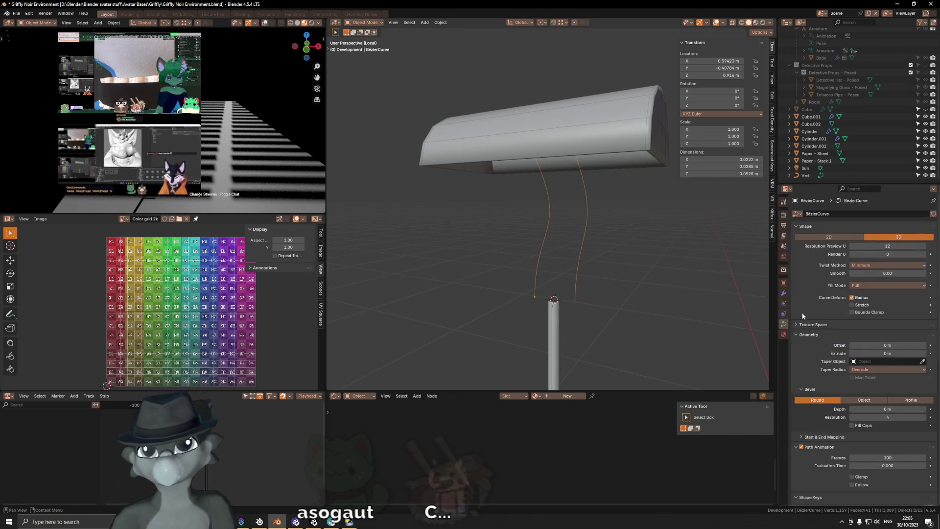
{"action": "scroll", "coordinate": [860, 330], "scroll_direction": "down", "scroll_amount": 5}
{"action": "mouse_move", "coordinate": [870, 336]}
{"action": "left_mouse_down"}
{"action": "mouse_move", "coordinate": [910, 336]}
{"action": "mouse_move", "coordinate": [874, 336]}
{"action": "left_mouse_up"}
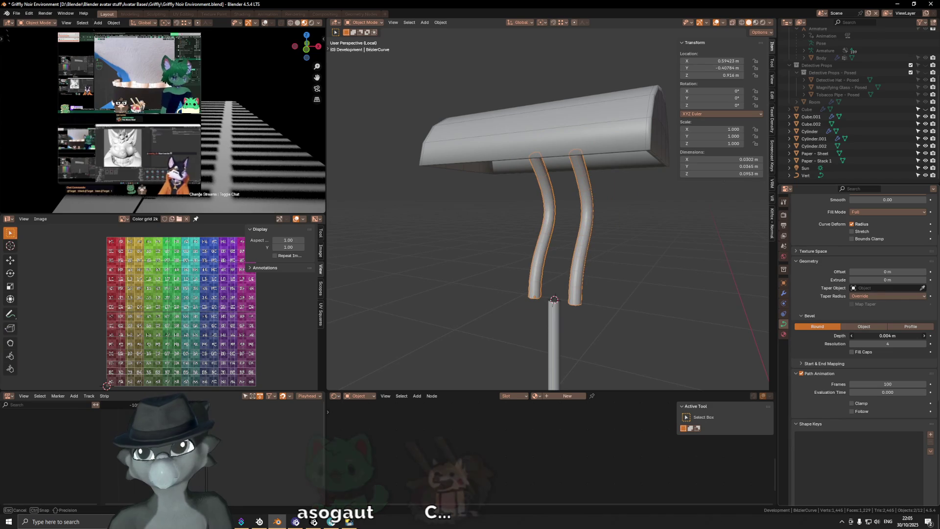
{"action": "scroll", "coordinate": [903, 252], "scroll_direction": "up", "scroll_amount": 5}
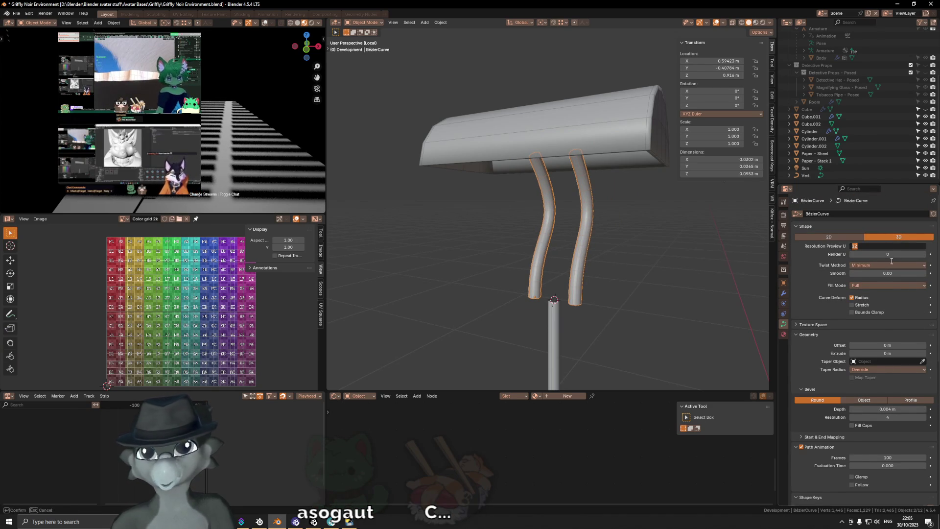
{"action": "key", "text": "Return"}
{"action": "scroll", "coordinate": [896, 353], "scroll_direction": "down", "scroll_amount": 1}
{"action": "left_click", "coordinate": [892, 395]}
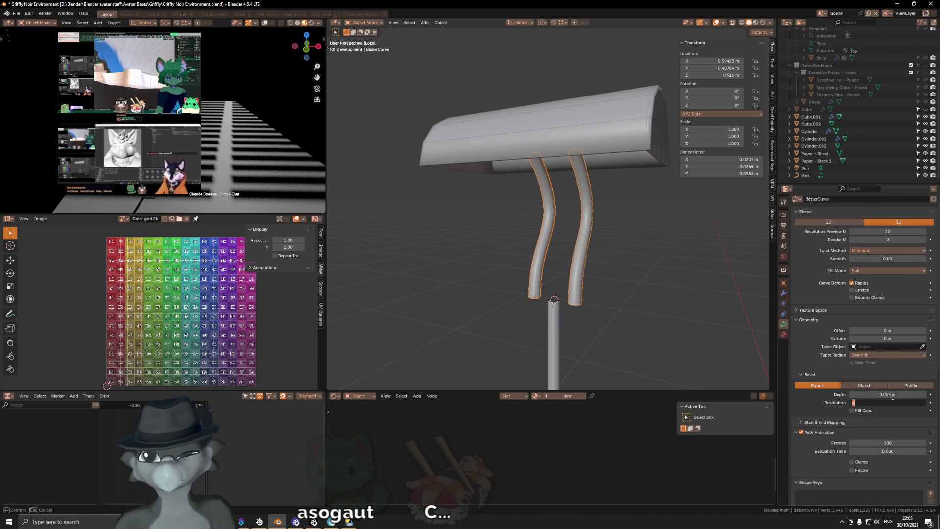
{"action": "type", "text": "2"}
{"action": "scroll", "coordinate": [614, 205], "scroll_direction": "up", "scroll_amount": 2}
{"action": "scroll", "coordinate": [622, 212], "scroll_direction": "up", "scroll_amount": 3}
{"action": "scroll", "coordinate": [646, 279], "scroll_direction": "down", "scroll_amount": 3}
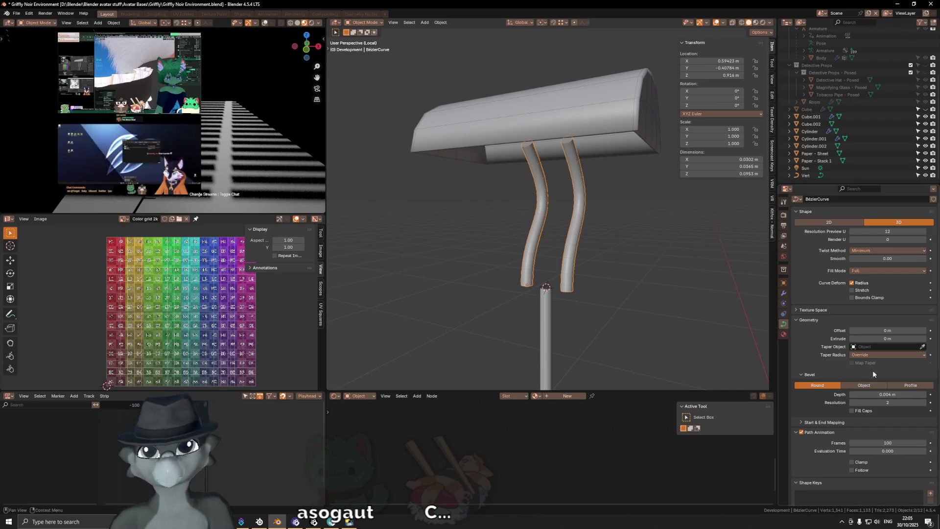
{"action": "left_click_drag", "start_coordinate": [887, 402], "coordinate": [903, 402]}
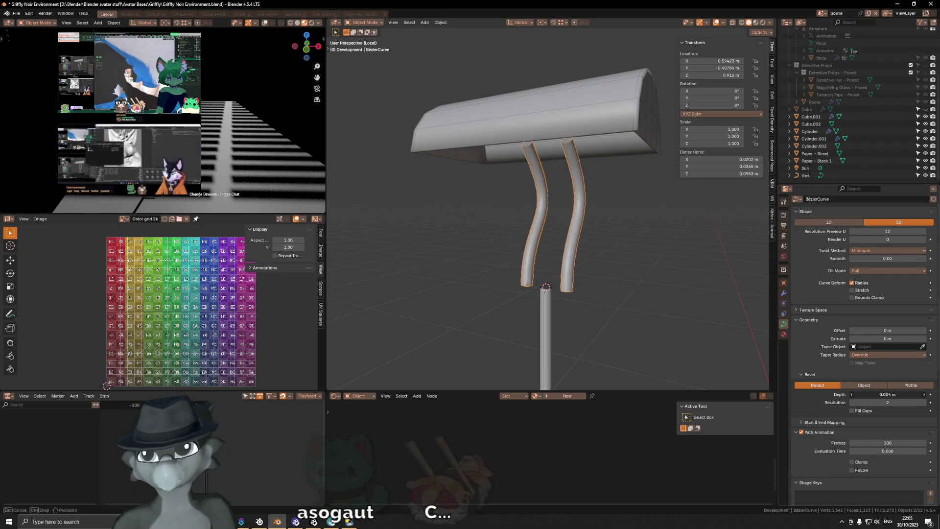
{"action": "left_click_drag", "start_coordinate": [887, 394], "coordinate": [874, 395]}
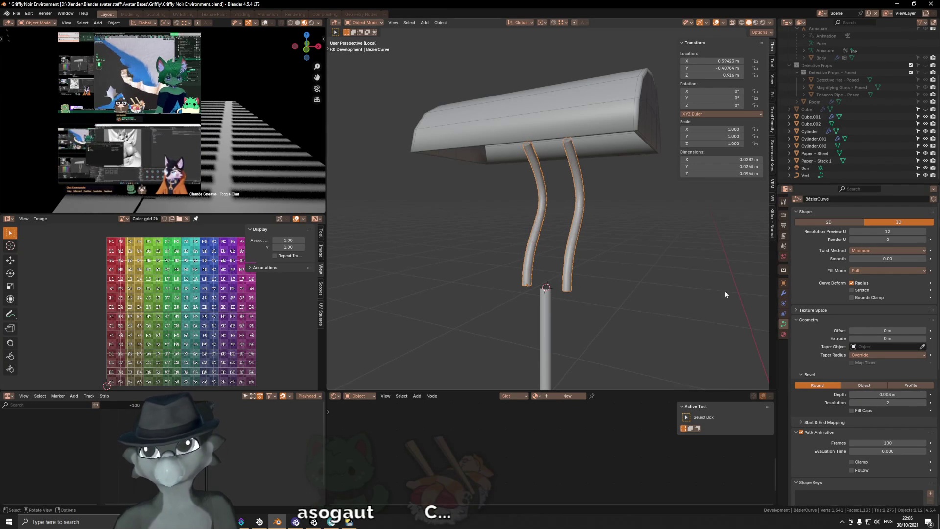
Orbit to inspect the twin arm tubes and resume editing the curve's points.
{"action": "middle_click_drag", "start_coordinate": [595, 271], "coordinate": [580, 250]}
{"action": "middle_click_drag", "start_coordinate": [242, 147], "coordinate": [220, 162]}
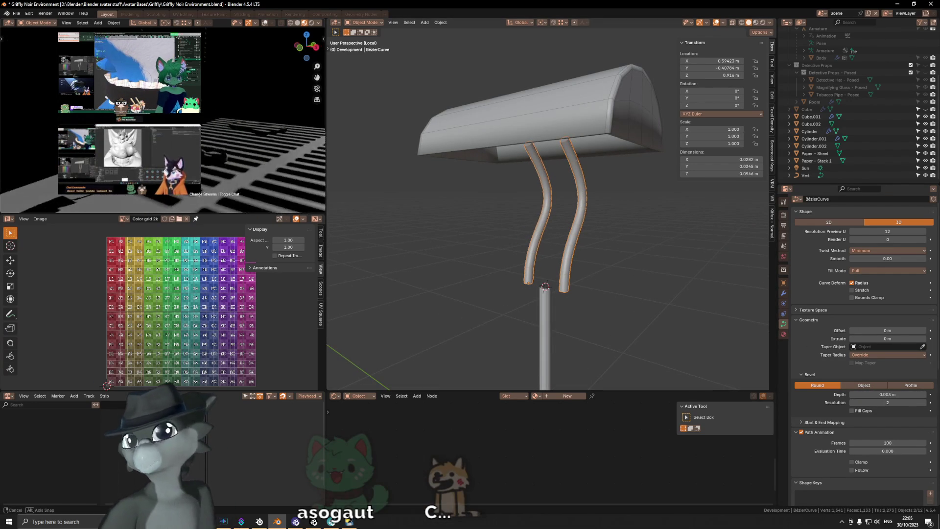
{"action": "middle_click_drag", "start_coordinate": [328, 113], "coordinate": [312, 106]}
{"action": "middle_click_drag", "start_coordinate": [574, 250], "coordinate": [548, 233]}
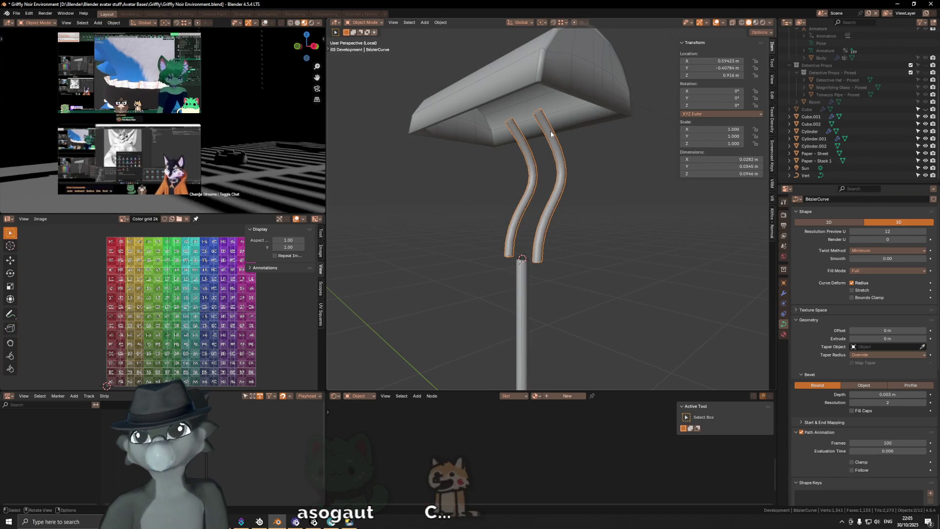
{"action": "key", "text": "Tab"}
{"action": "key", "text": "c"}
{"action": "mouse_move", "coordinate": [542, 199]}
{"action": "middle_mouse_down"}
{"action": "mouse_move", "coordinate": [568, 203]}
{"action": "mouse_move", "coordinate": [529, 221]}
{"action": "middle_mouse_up"}
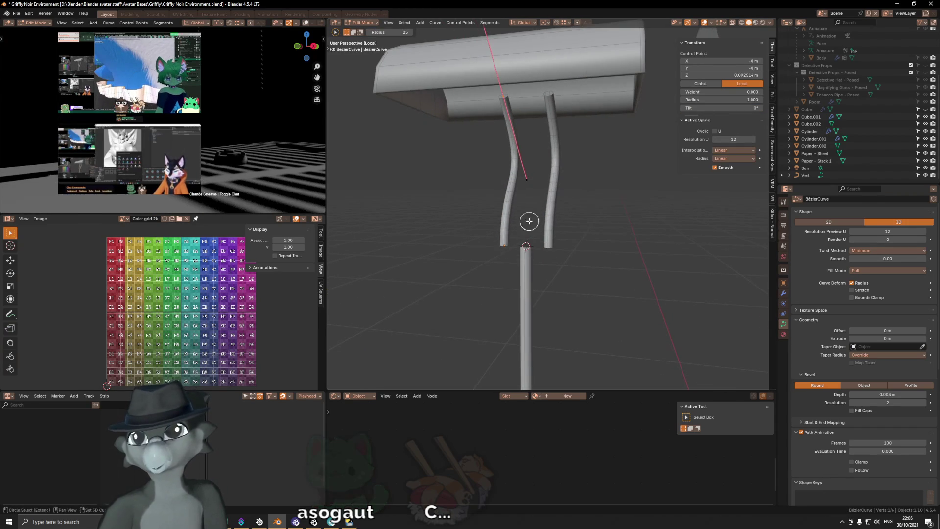
Subdivide the left arm curve twice to add control points along it.
{"action": "left_click", "coordinate": [504, 231]}
{"action": "key", "text": "Escape"}
{"action": "right_click", "coordinate": [604, 137]}
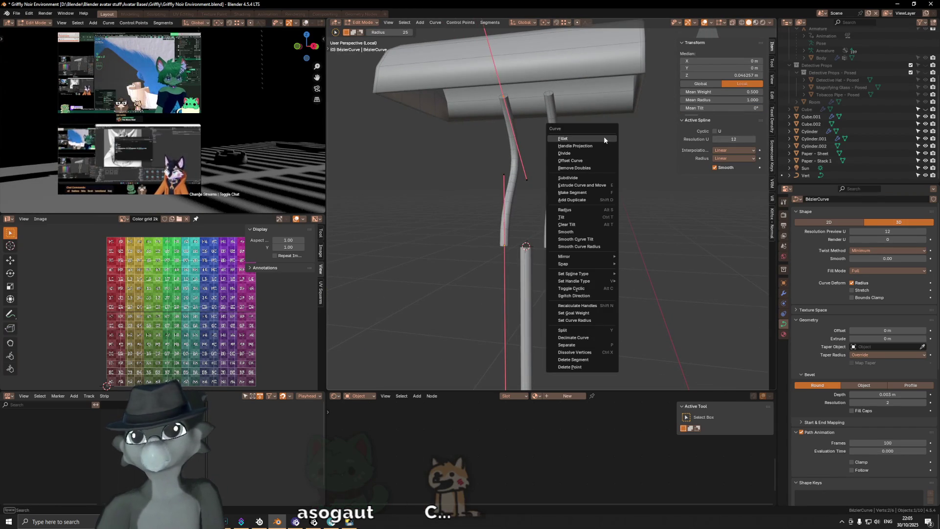
{"action": "left_click", "coordinate": [603, 177]}
{"action": "key", "text": "c"}
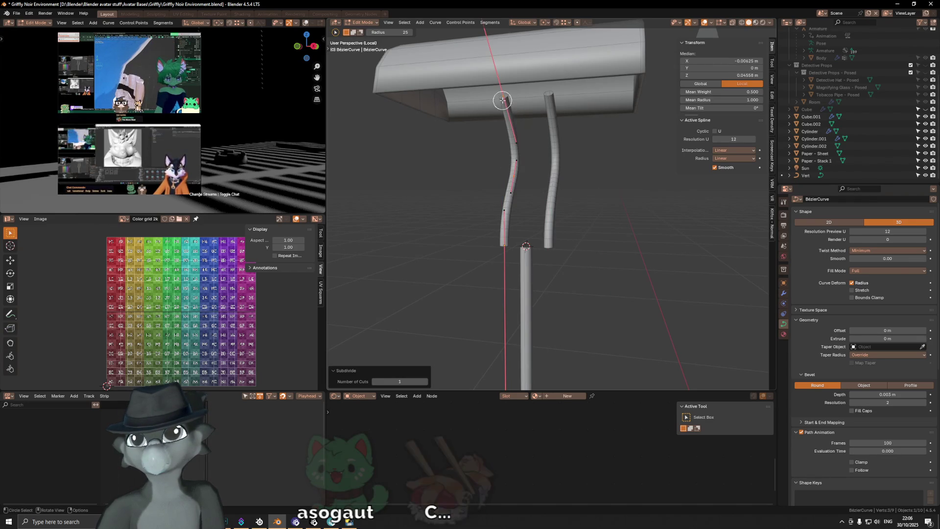
{"action": "middle_click_drag", "start_coordinate": [503, 101], "coordinate": [514, 111]}
{"action": "right_click", "coordinate": [624, 170]}
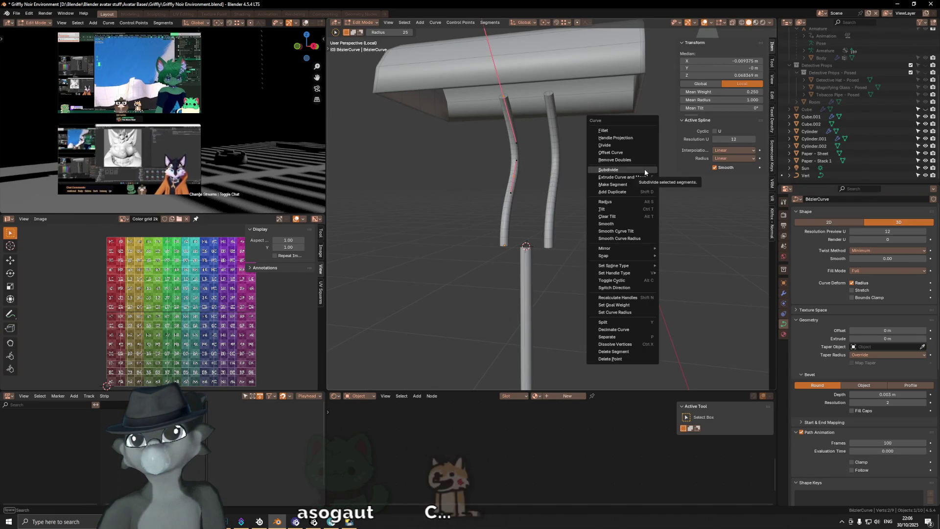
{"action": "left_click", "coordinate": [645, 170]}
Pull the left arm's upper points outward along Y so both arms bend toward the shade ends.
{"action": "key", "text": "c"}
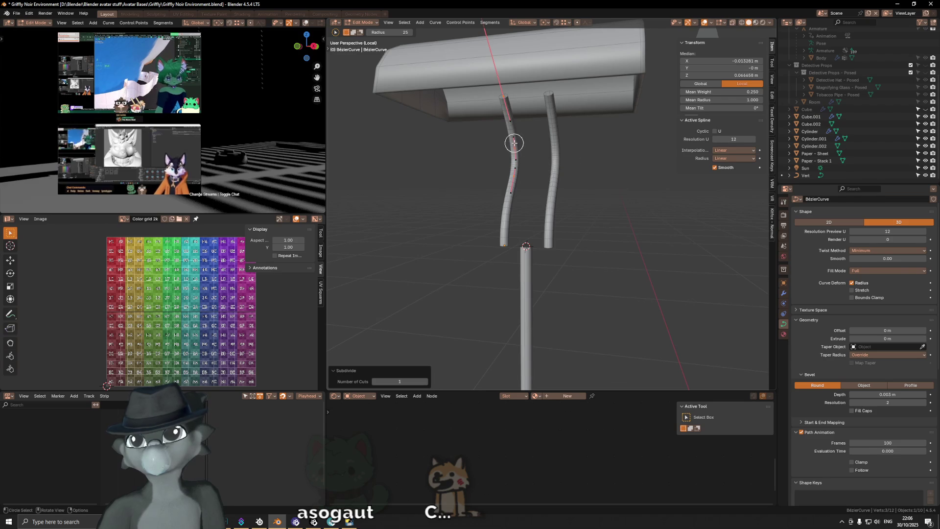
{"action": "left_click", "coordinate": [508, 114]}
{"action": "middle_click_drag", "start_coordinate": [507, 113], "coordinate": [531, 99]}
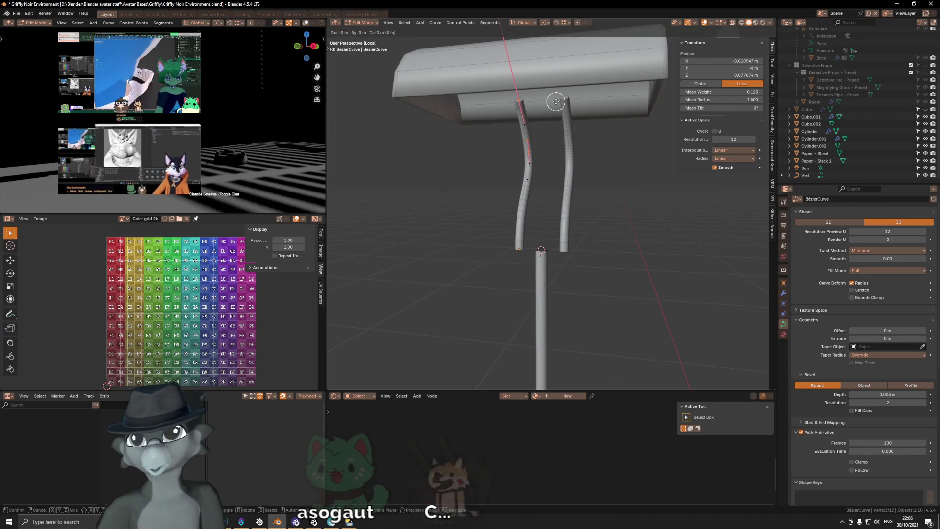
{"action": "key", "text": "g"}
{"action": "key", "text": "x"}
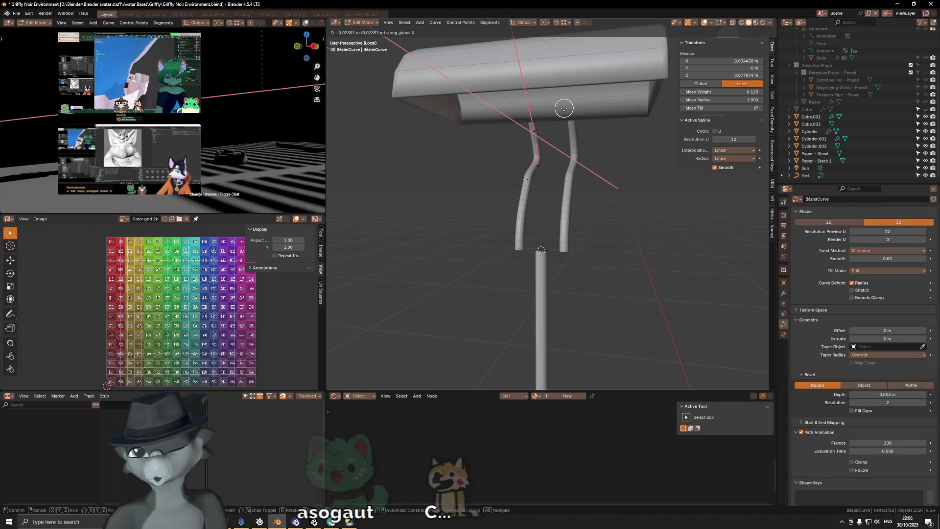
{"action": "key", "text": "y"}
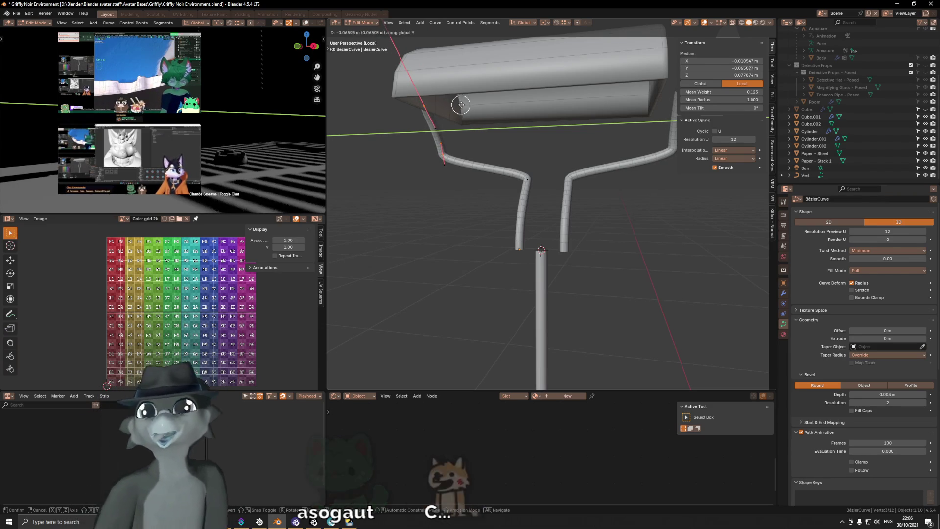
{"action": "left_click", "coordinate": [589, 72]}
In front view, move the bend vertex so the arm reaches out and up to the shade end.
{"action": "mouse_move", "coordinate": [530, 119]}
{"action": "middle_mouse_down"}
{"action": "mouse_move", "coordinate": [567, 167]}
{"action": "mouse_move", "coordinate": [497, 169]}
{"action": "middle_mouse_up"}
{"action": "key", "text": "c"}
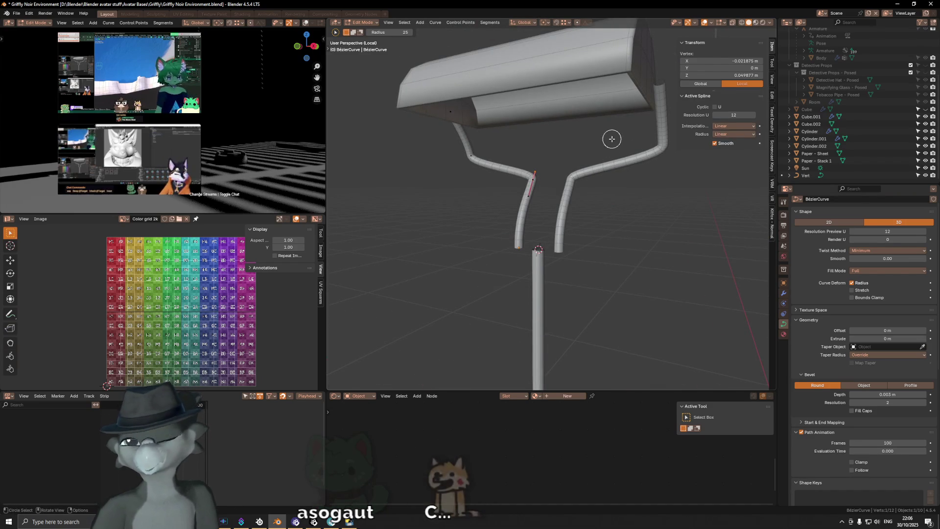
{"action": "key", "text": "KP_3"}
{"action": "key", "text": "KP_1"}
{"action": "key", "text": "g"}
{"action": "left_click", "coordinate": [602, 125]}
{"action": "mouse_move", "coordinate": [601, 125]}
{"action": "middle_mouse_down"}
{"action": "mouse_move", "coordinate": [515, 142]}
{"action": "mouse_move", "coordinate": [436, 142]}
{"action": "middle_mouse_up"}
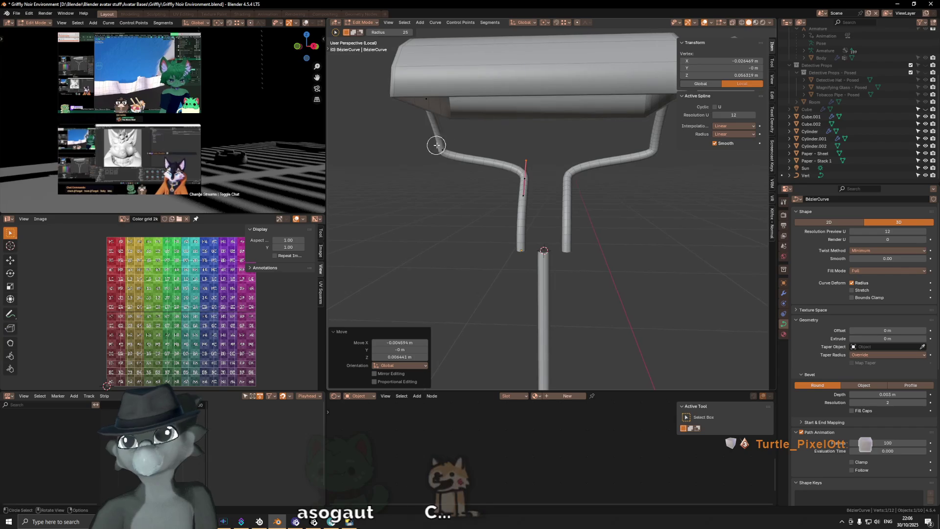
Select the upper-left and lower-left bend vertices in side view for further editing.
{"action": "left_click", "coordinate": [439, 144]}
{"action": "key", "text": "KP_3"}
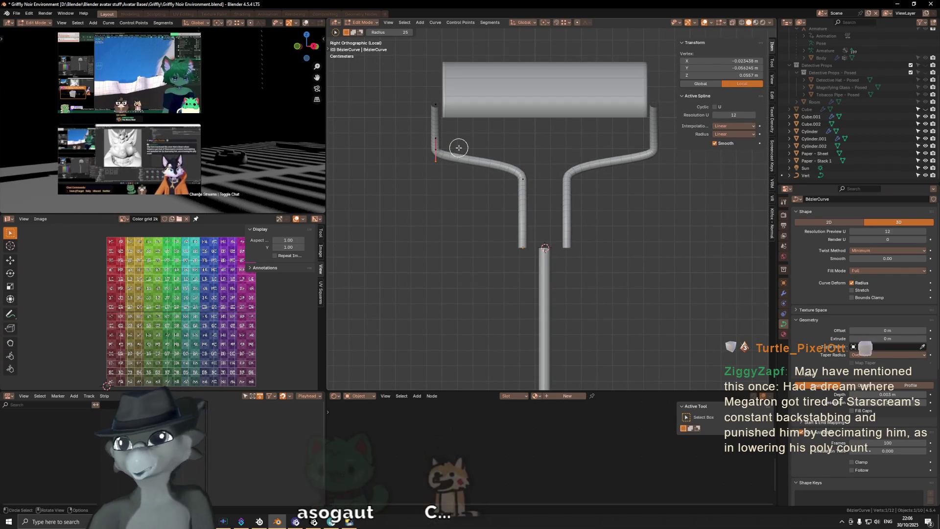
{"action": "left_click", "coordinate": [522, 173], "text": "shift"}
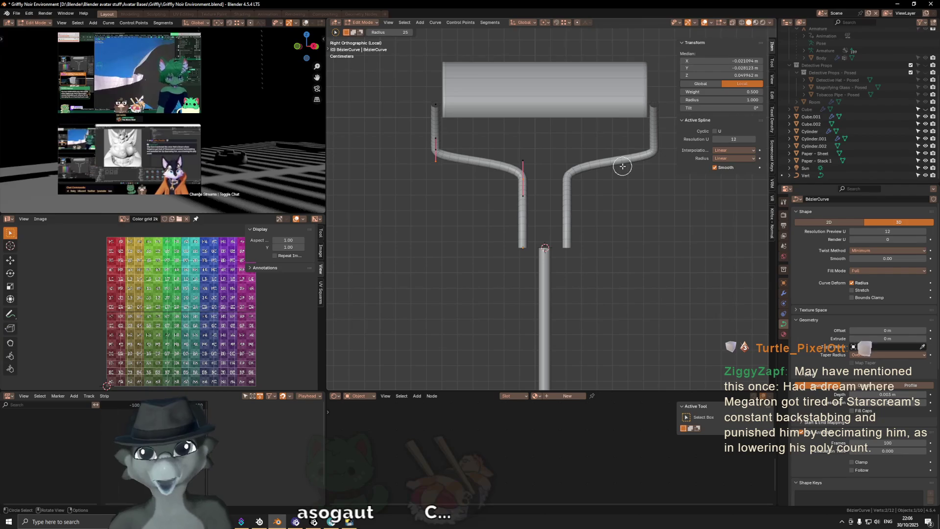
{"action": "right_click", "coordinate": [622, 165]}
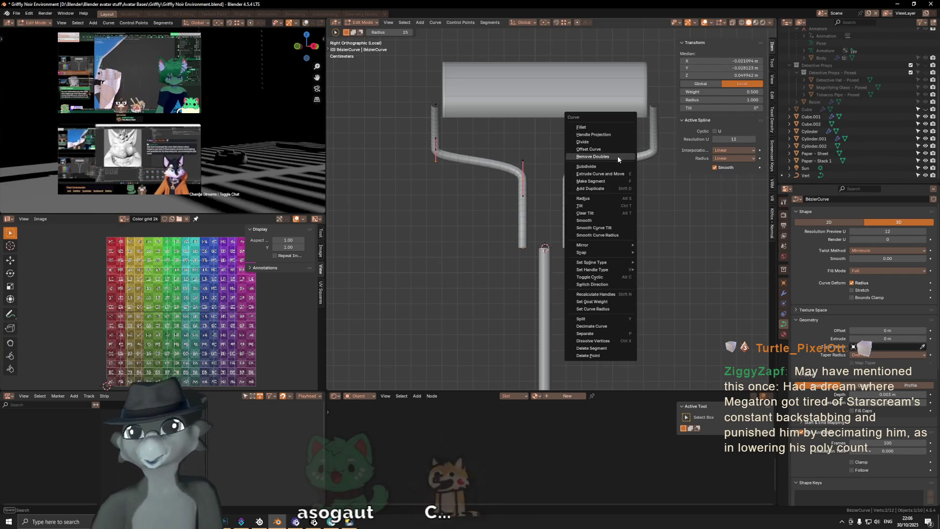
Subdivide the arm segment between the bends and rotate a new control point to round the curve.
{"action": "left_click", "coordinate": [588, 166]}
{"action": "key", "text": "c"}
{"action": "left_click", "coordinate": [479, 164]}
{"action": "scroll", "coordinate": [583, 130], "scroll_direction": "up", "scroll_amount": 3}
{"action": "key", "text": "r"}
{"action": "left_click", "coordinate": [581, 104]}
Scale up the horizontal stretch of the arm into a wider, smoother bend.
{"action": "left_click", "coordinate": [470, 125]}
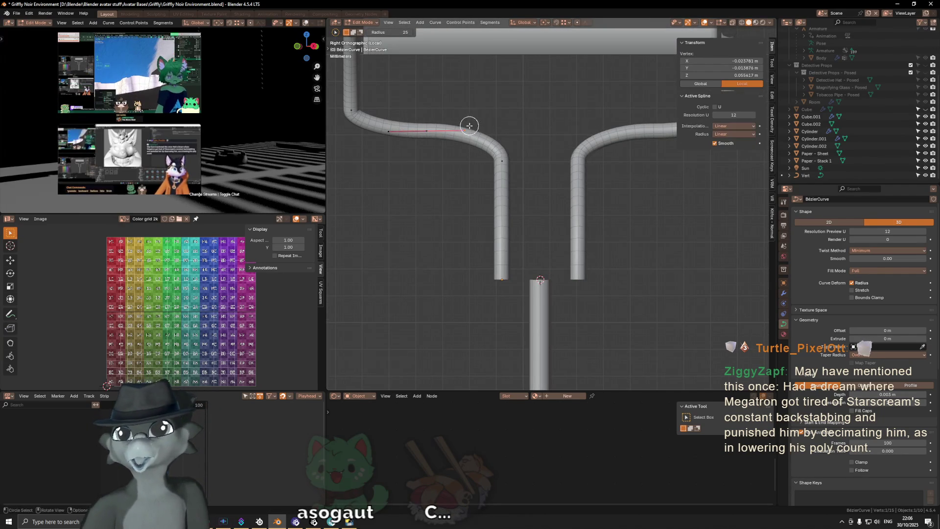
{"action": "key", "text": "s"}
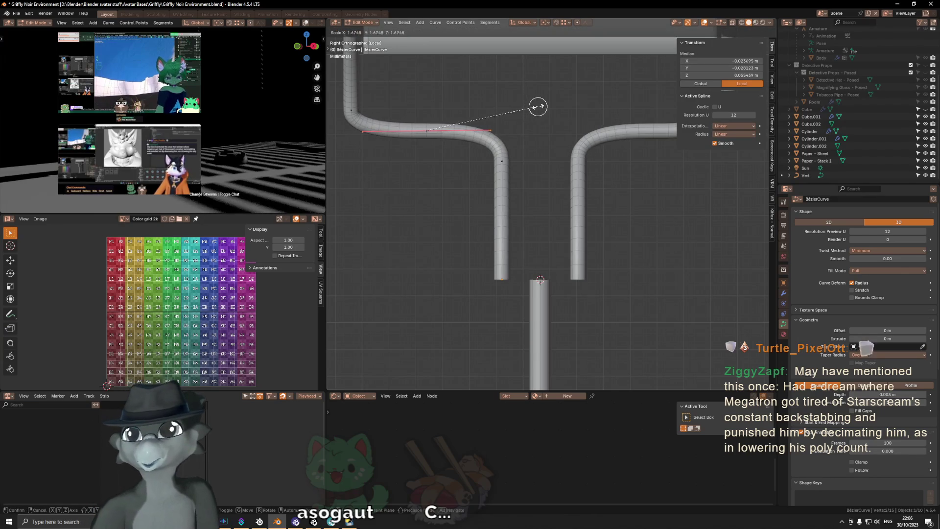
{"action": "left_click", "coordinate": [534, 109]}
{"action": "mouse_move", "coordinate": [472, 126]}
{"action": "middle_mouse_down", "text": "shift"}
{"action": "mouse_move", "coordinate": [602, 166]}
{"action": "mouse_move", "coordinate": [645, 137]}
{"action": "middle_mouse_up", "text": "shift"}
{"action": "left_click", "coordinate": [544, 160]}
{"action": "scroll", "coordinate": [603, 167], "scroll_direction": "down", "scroll_amount": 5}
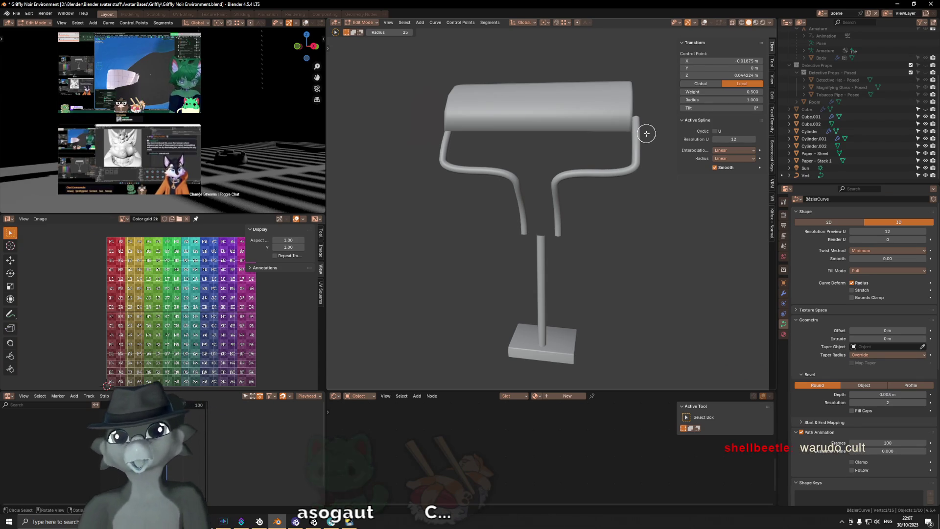
{"action": "mouse_move", "coordinate": [562, 130]}
{"action": "middle_mouse_down"}
{"action": "mouse_move", "coordinate": [551, 151]}
{"action": "mouse_move", "coordinate": [570, 149]}
{"action": "mouse_move", "coordinate": [551, 203]}
{"action": "mouse_move", "coordinate": [564, 202]}
{"action": "middle_mouse_up"}
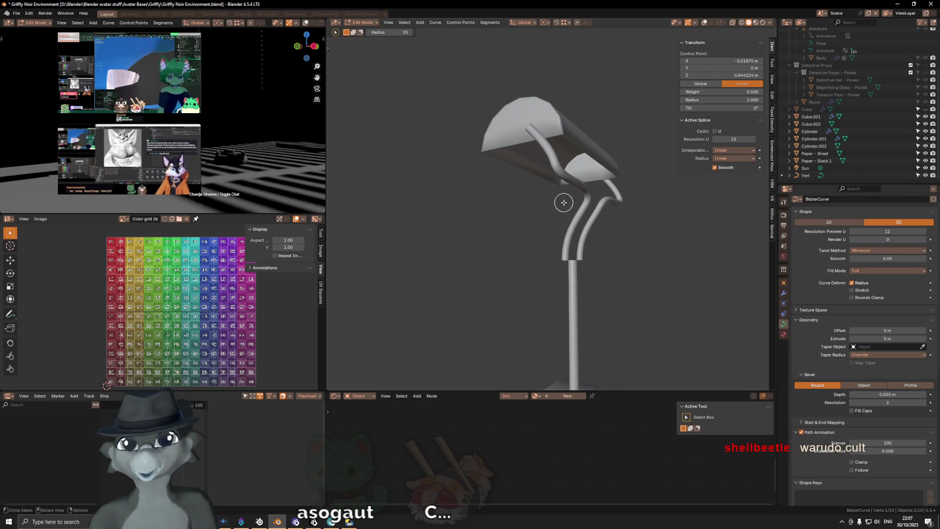